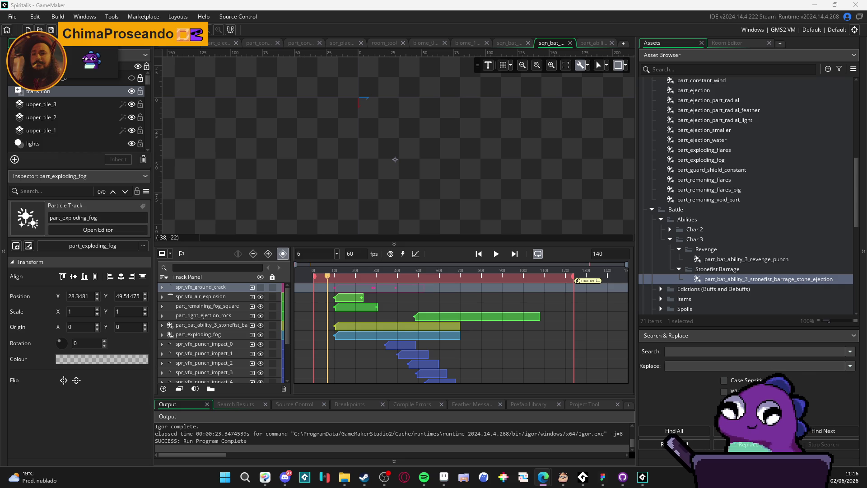
# - Play and stop the Stonefist Barrage sequence preview twice
pyautogui.click(499, 256)
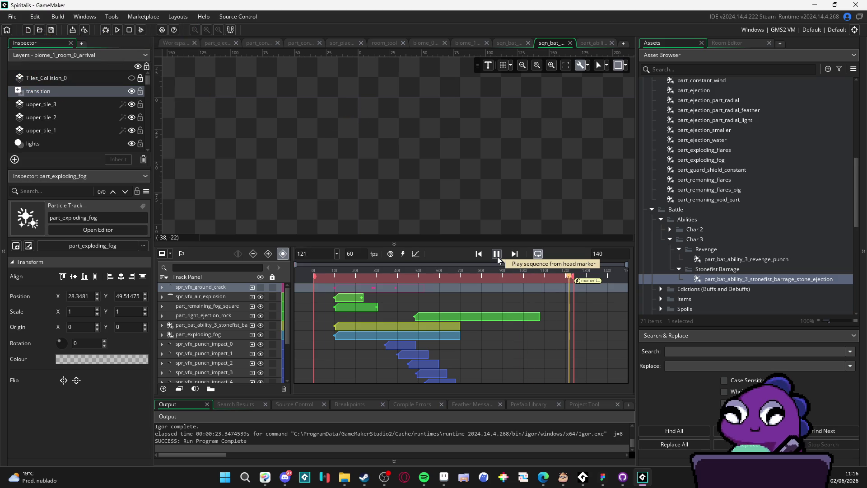
pyautogui.click(498, 255)
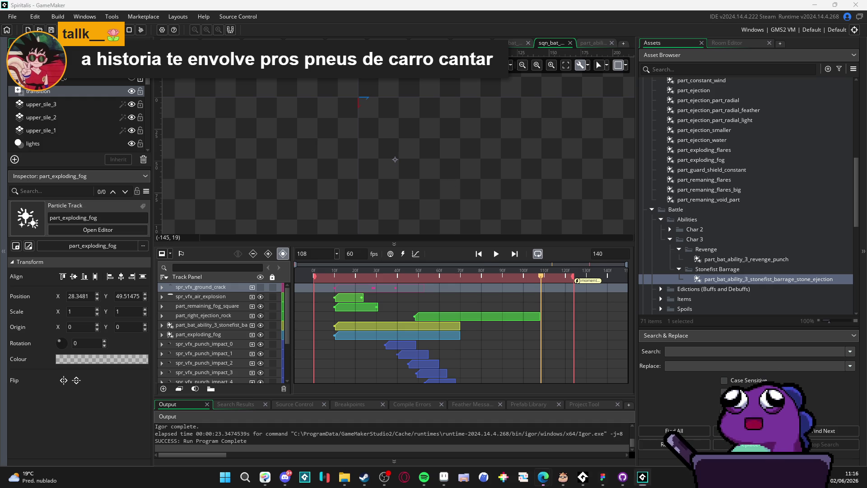
pyautogui.hotkey('alt', 'Tab')
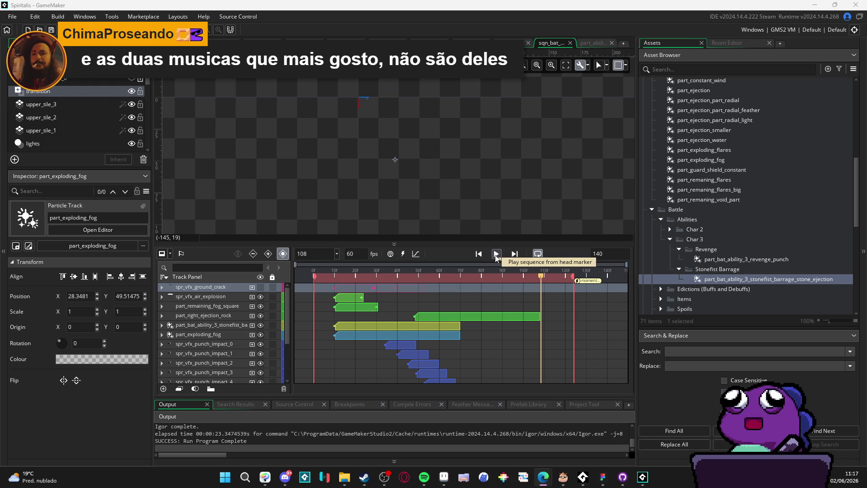
pyautogui.click(496, 255)
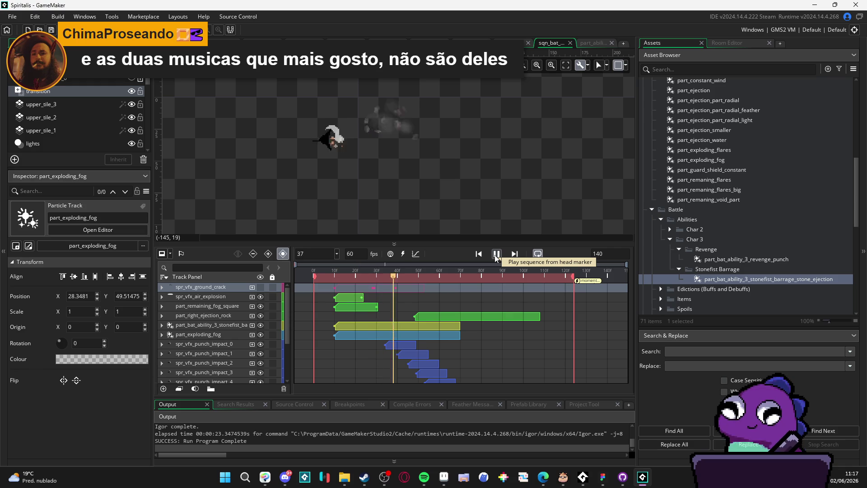
pyautogui.click(496, 256)
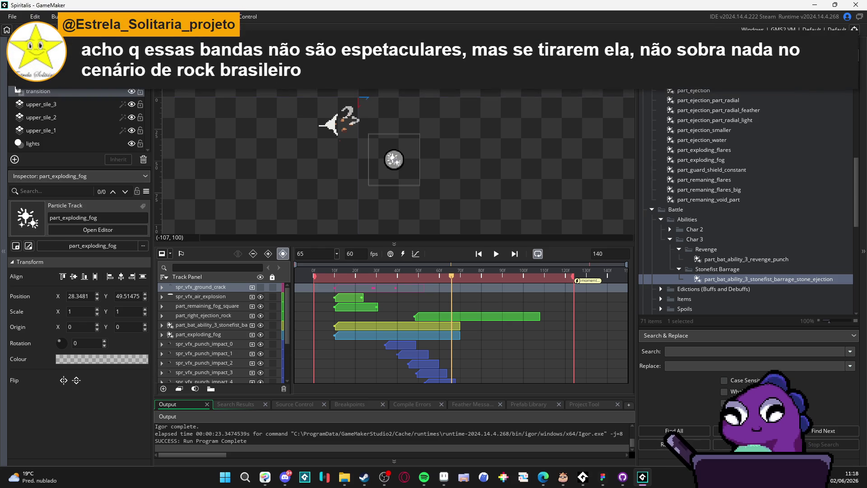
pyautogui.hotkey('alt', 'Tab')
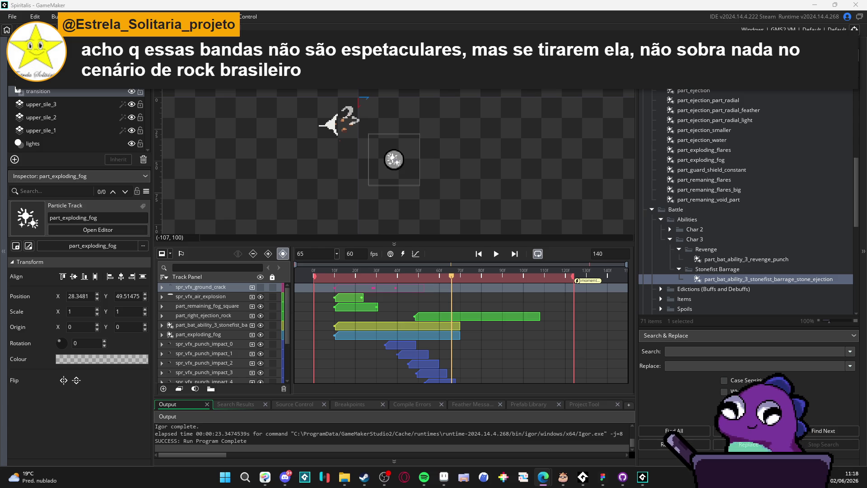
pyautogui.hotkey('alt', 'Tab')
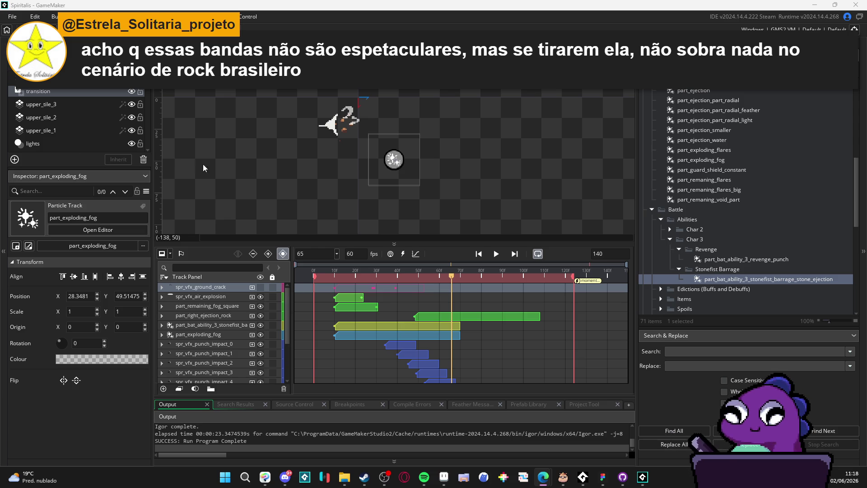
# - Rewind the playhead to frame 0, replay the sequence, then build and run with F5
pyautogui.click(480, 254)
pyautogui.click(495, 255)
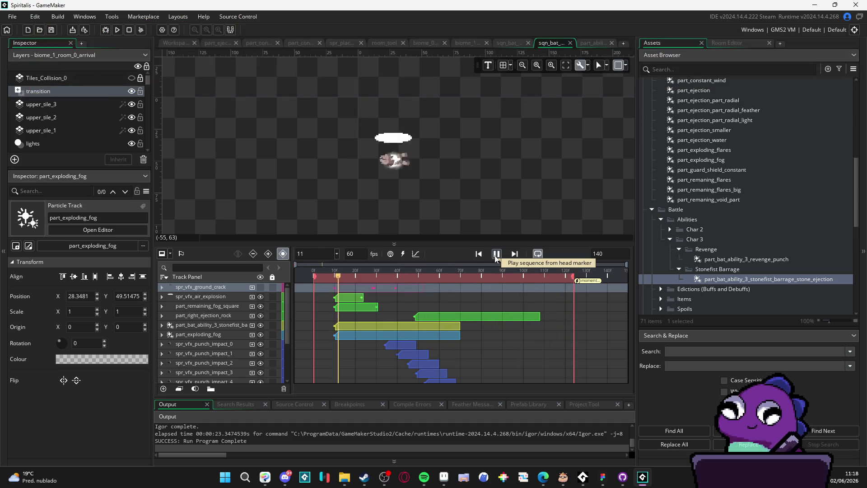
pyautogui.click(496, 254)
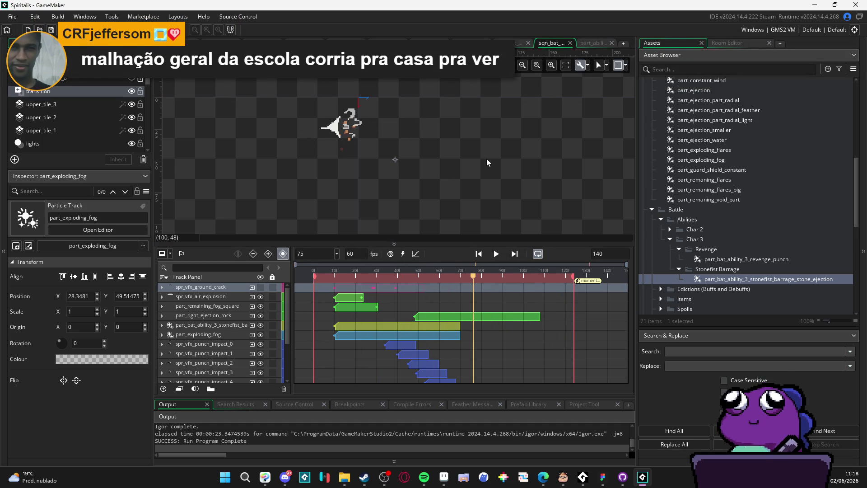
pyautogui.scroll(-3, 487, 159)
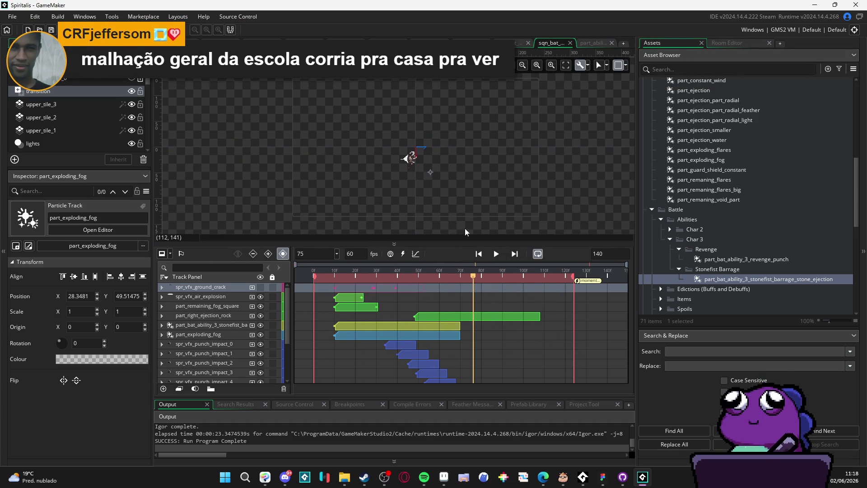
pyautogui.moveTo(386, 276); pyautogui.dragTo(314, 276)
pyautogui.press('space')
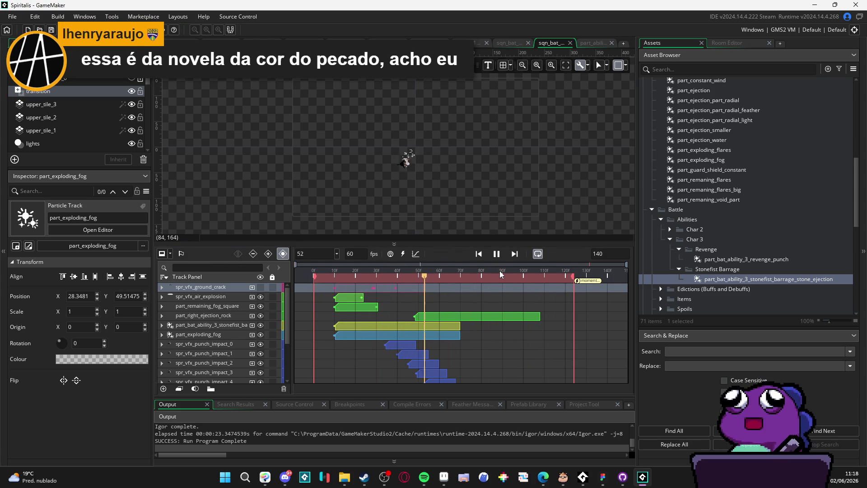
pyautogui.press('space')
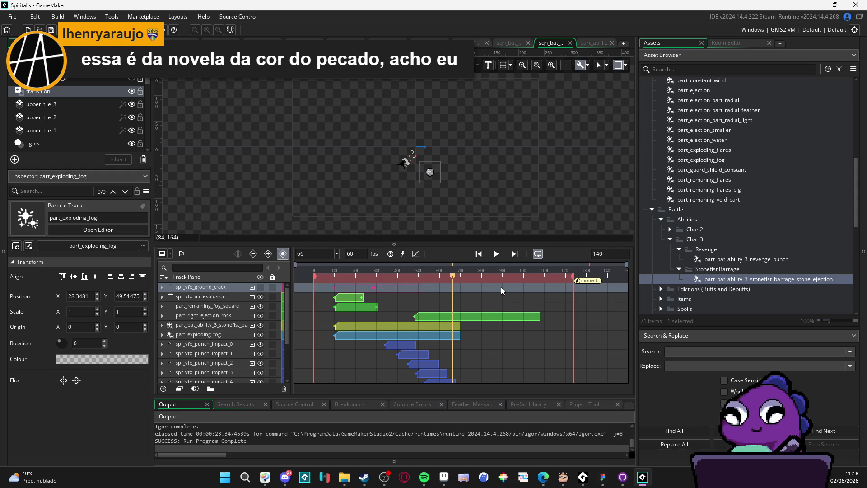
pyautogui.press('F5')
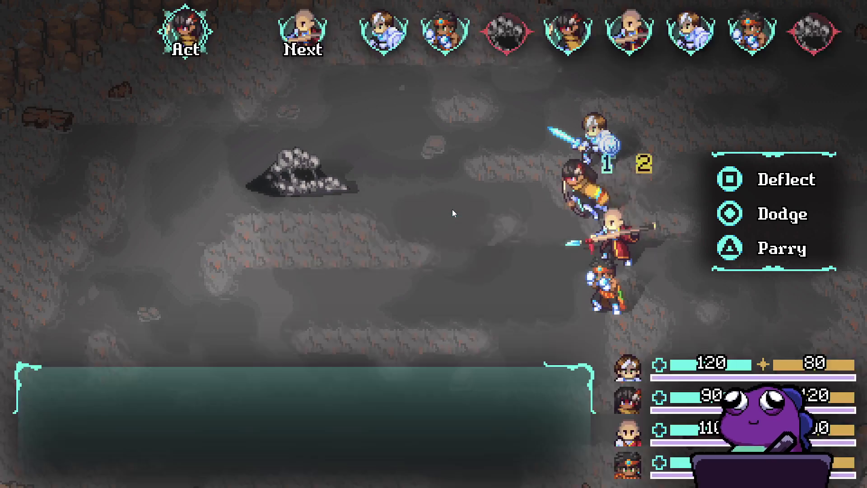
# - Set Recharge for Yara, Zhe Wu and Sam, and open Themba's Skills list
pyautogui.press('Down')
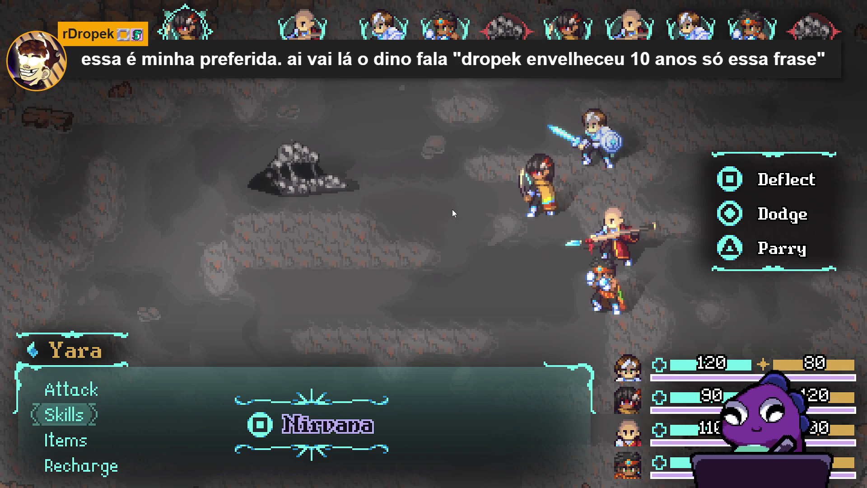
pyautogui.press('Up')
pyautogui.press('Up')
pyautogui.press('Return')
pyautogui.press('Up')
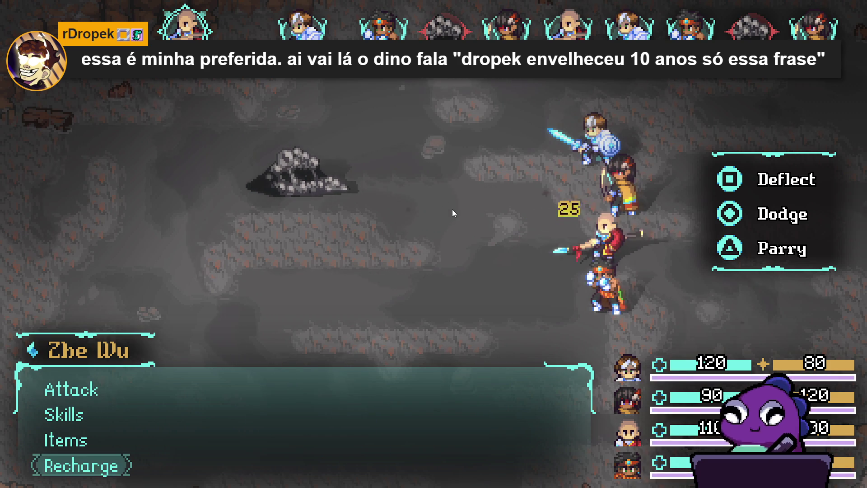
pyautogui.press('Return')
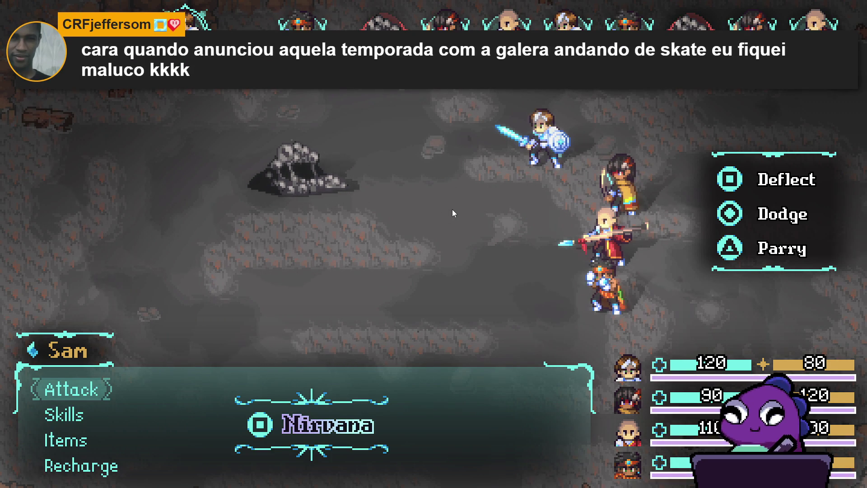
pyautogui.press('Up')
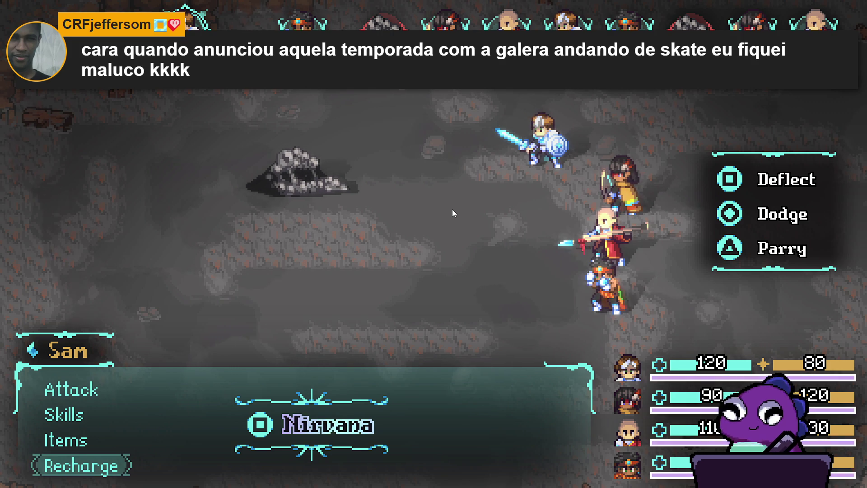
pyautogui.press('Return')
pyautogui.press('Down')
pyautogui.press('Down')
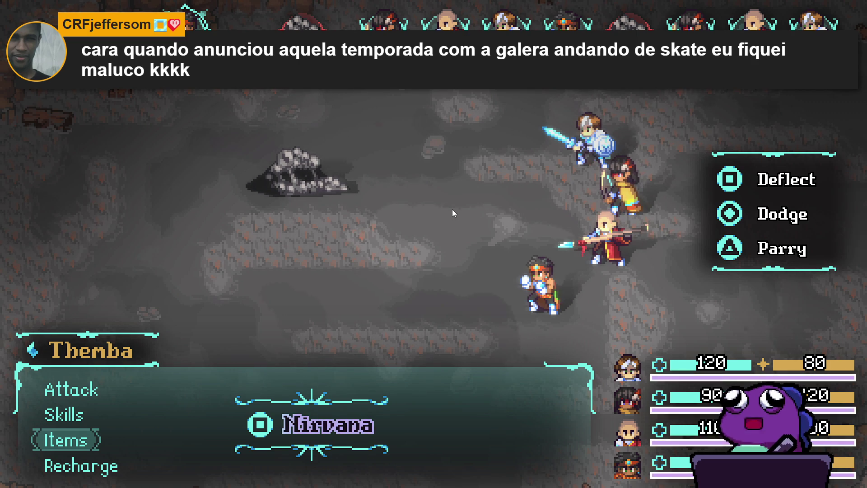
pyautogui.press('Up')
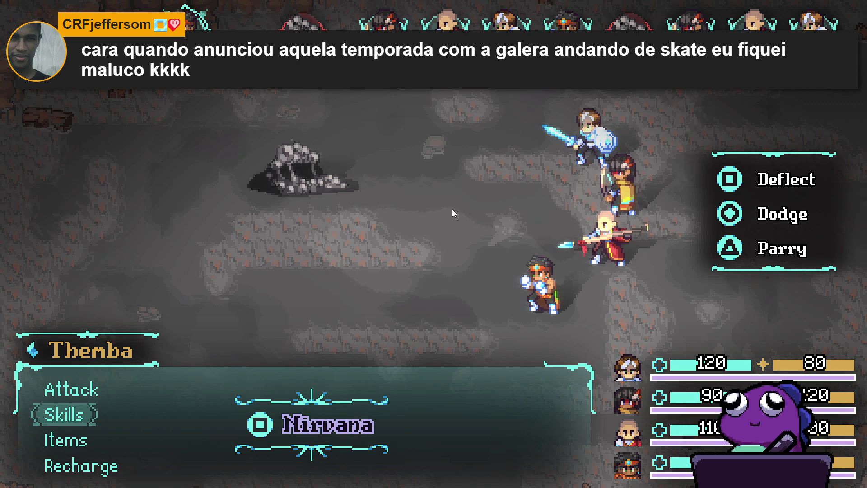
pyautogui.press('Return')
pyautogui.press('Return')
pyautogui.press('Return')
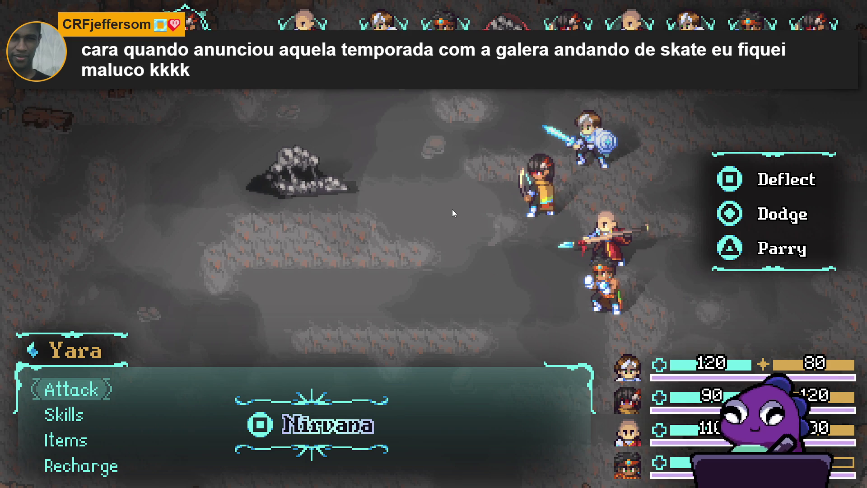
# - Recharge the other three again, cast Stonefist Barrage on Sloth Blob, and acquire the spoils
pyautogui.press('Up')
pyautogui.press('Return')
pyautogui.press('Up')
pyautogui.press('Return')
pyautogui.press('Up')
pyautogui.press('Return')
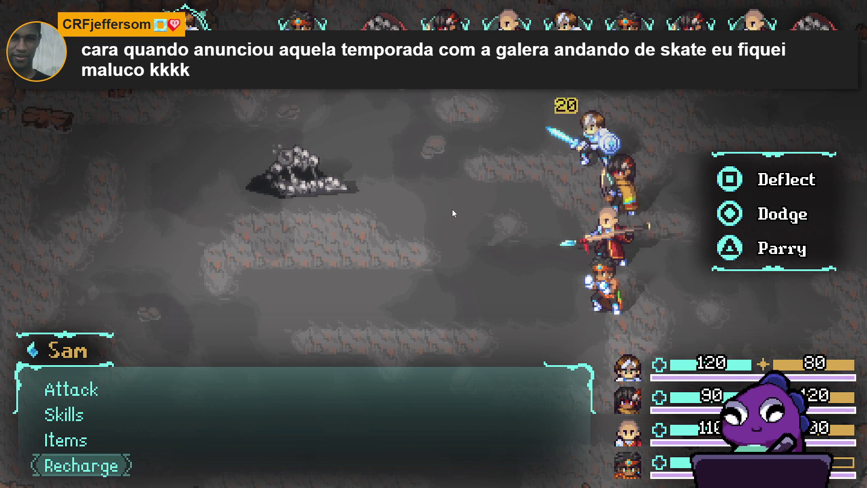
pyautogui.press('Down')
pyautogui.press('Return')
pyautogui.press('Return')
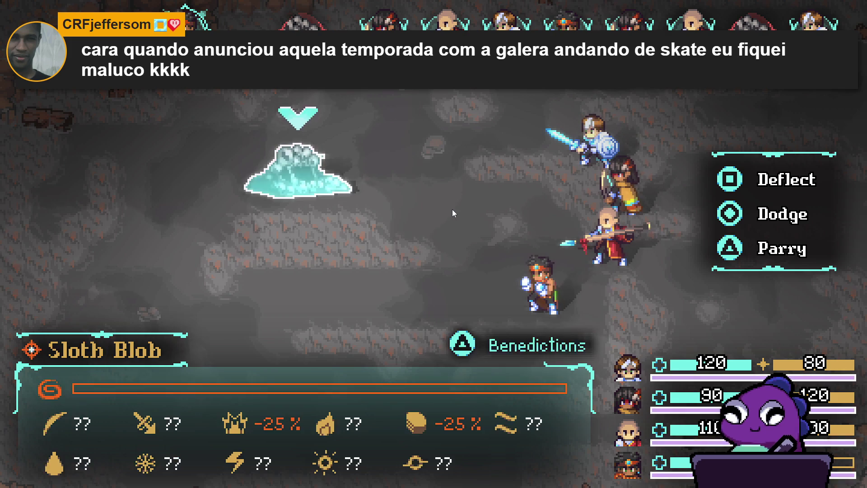
pyautogui.press('Return')
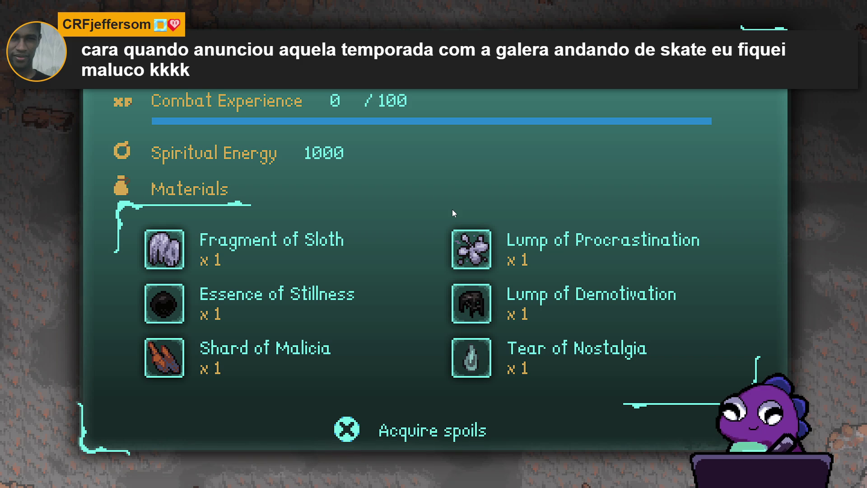
pyautogui.press('Return')
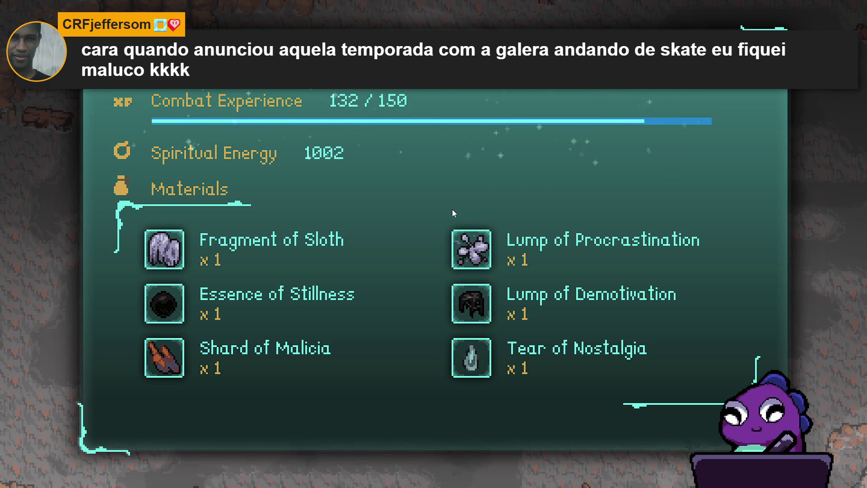
pyautogui.press('Return')
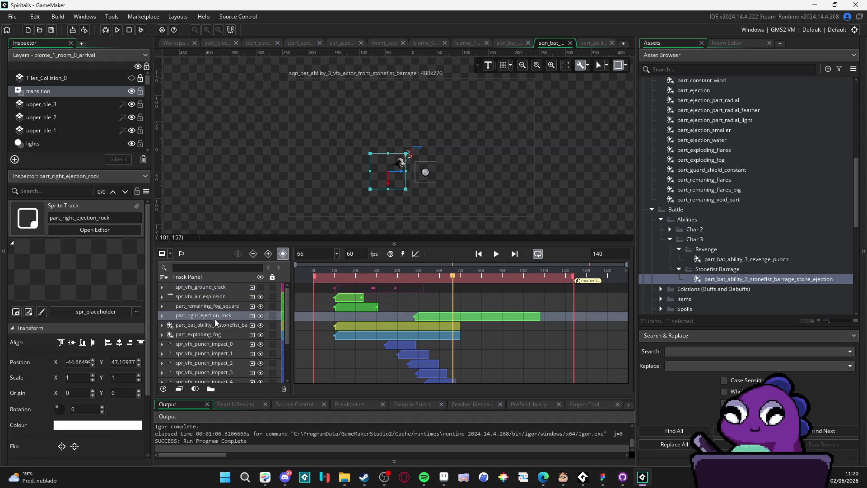
# - Delete the part_right_ejection_rock and part_remaining_fog_square tracks from the sequence
pyautogui.click(260, 315)
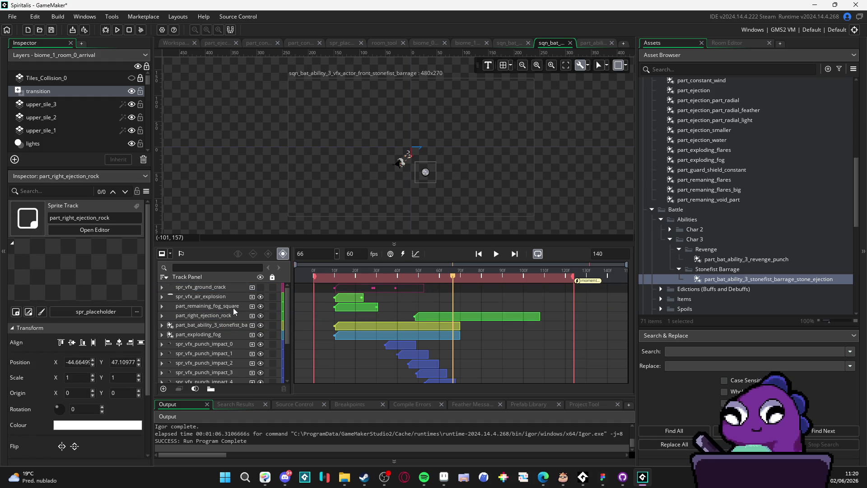
pyautogui.click(229, 316)
pyautogui.press('Delete')
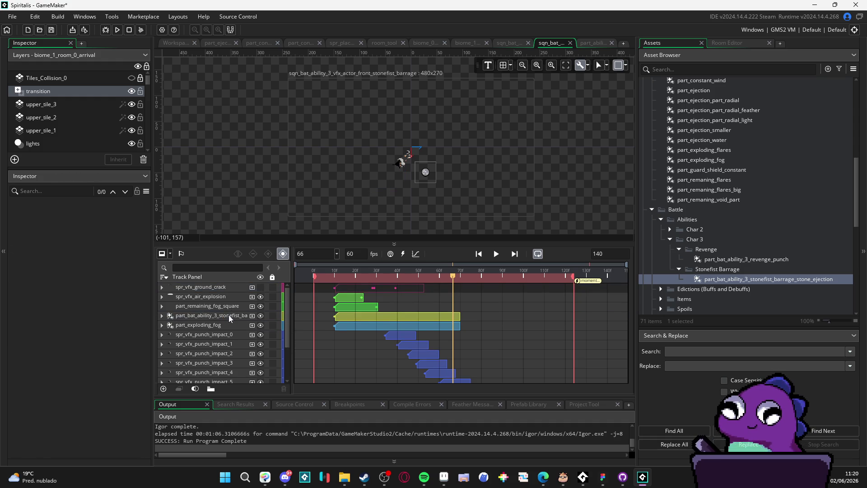
pyautogui.click(218, 308)
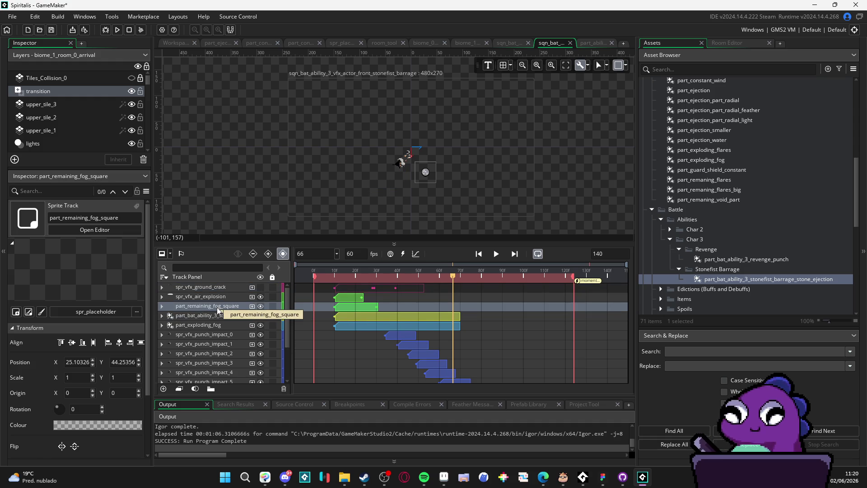
pyautogui.press('Delete')
pyautogui.scroll(-3, 218, 309)
pyautogui.scroll(2, 217, 307)
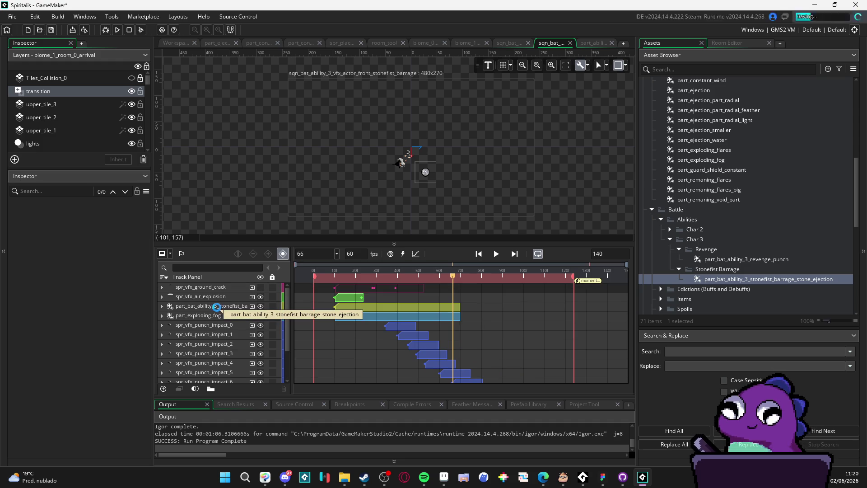
pyautogui.click(285, 477)
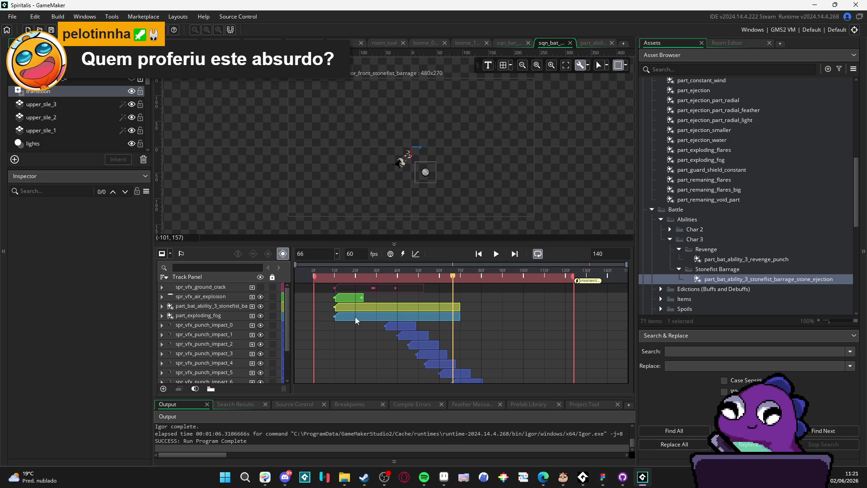
pyautogui.click(498, 256)
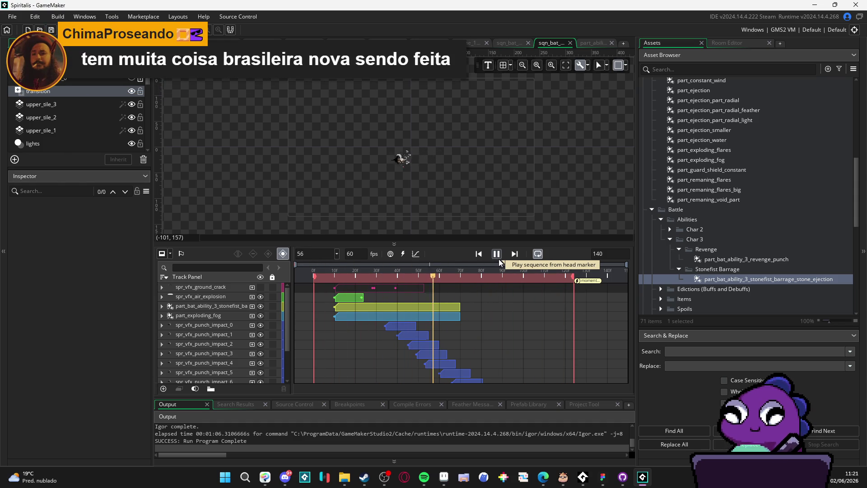
# - Stop and replay the Stonefist Barrage preview, halting playback at frame 98
pyautogui.click(498, 259)
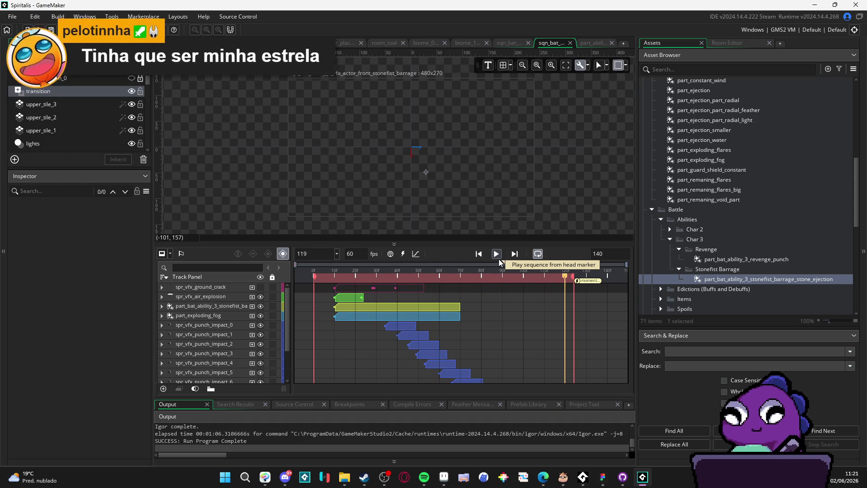
pyautogui.click(499, 259)
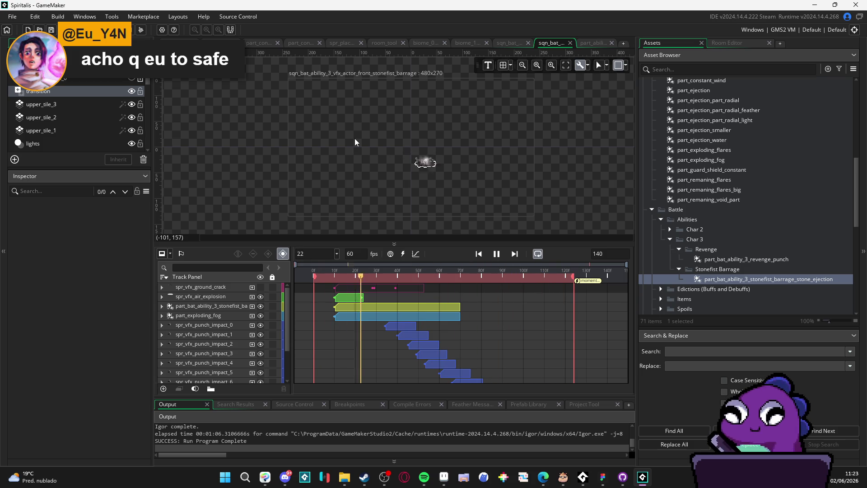
pyautogui.scroll(2, 355, 142)
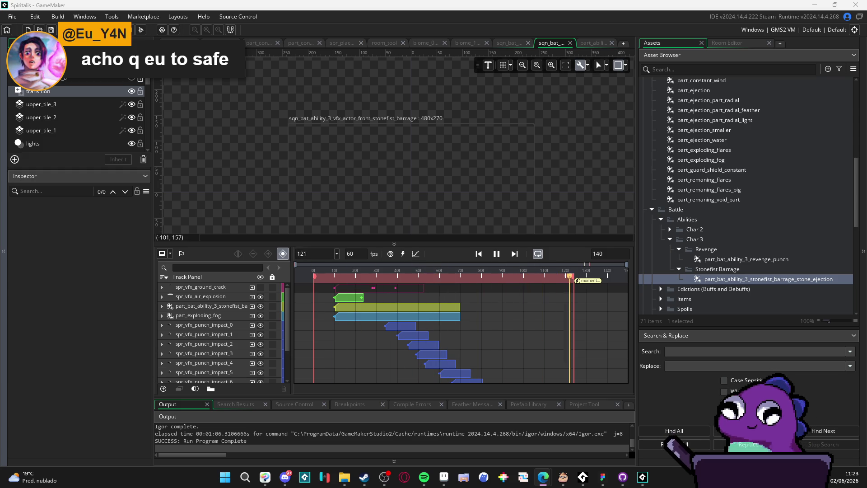
pyautogui.press('space')
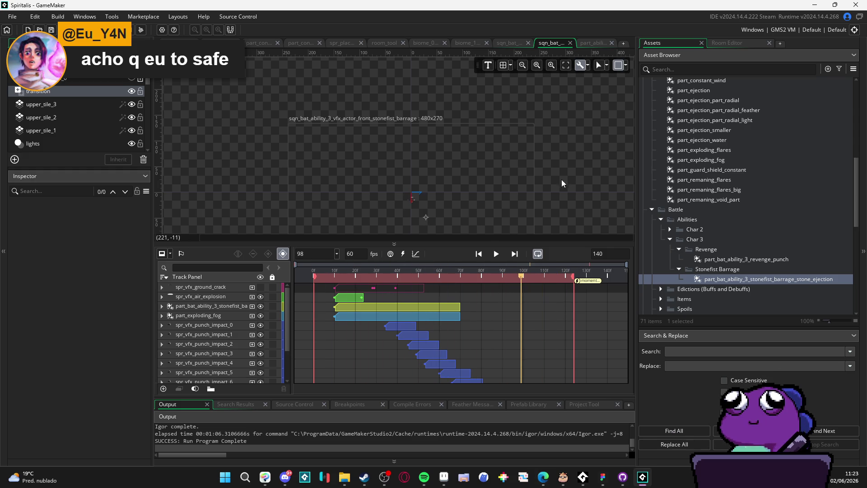
pyautogui.click(697, 71)
pyautogui.write('cencentra')
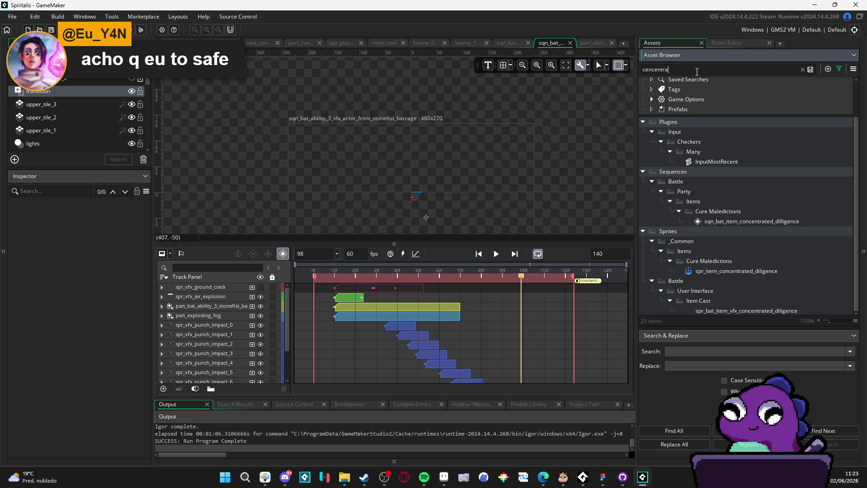
# - Search assets for concentrated diligence and open its item sprite and battle effect sprite
pyautogui.write('te')
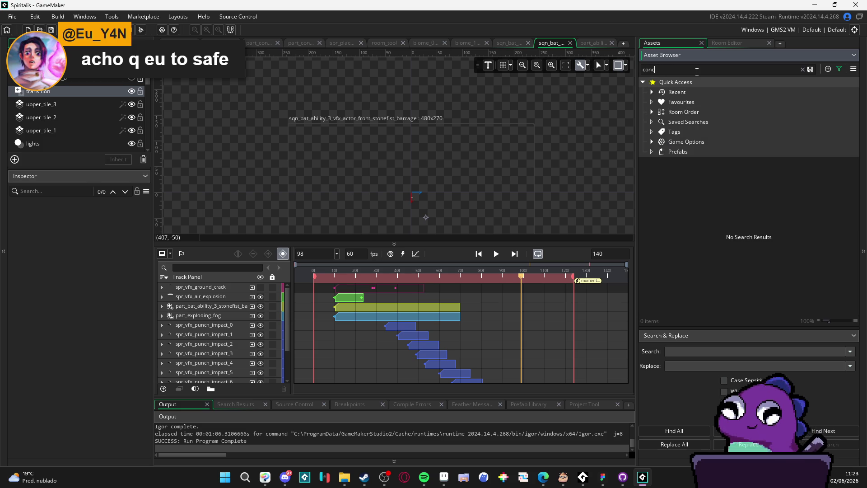
pyautogui.write('en')
pyautogui.doubleClick(697, 263)
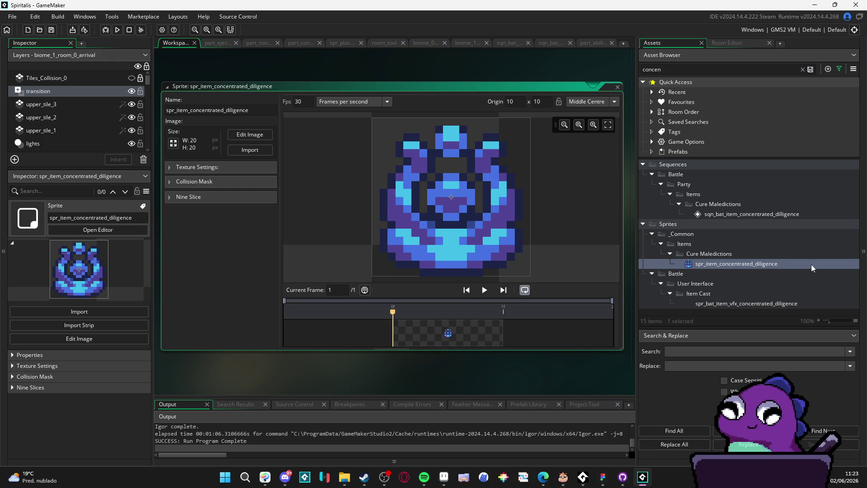
pyautogui.doubleClick(735, 303)
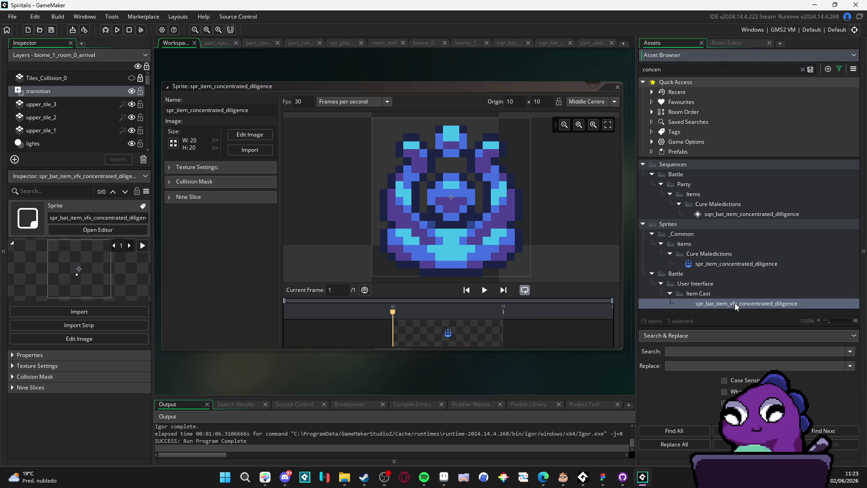
# - Duplicate frames to extend spr_bat_item_vfx_concentrated_diligence to 20 frames, then run with F5
pyautogui.click(497, 341)
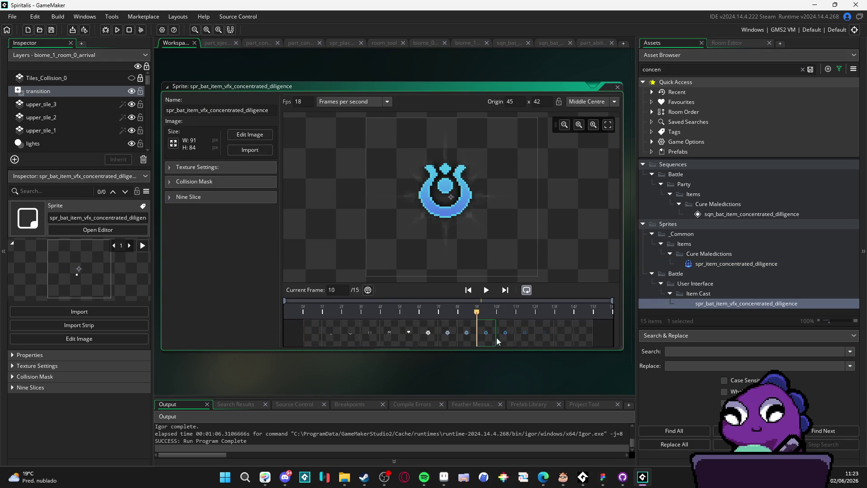
pyautogui.click(507, 339)
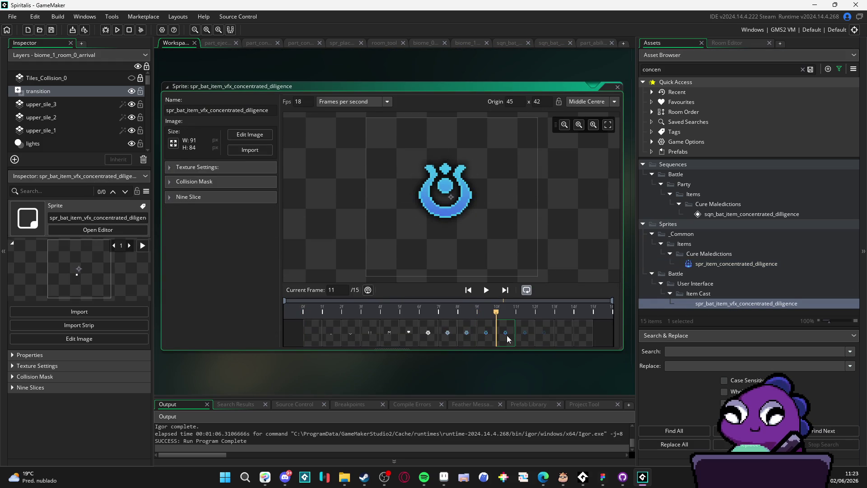
pyautogui.click(522, 336)
pyautogui.click(499, 335)
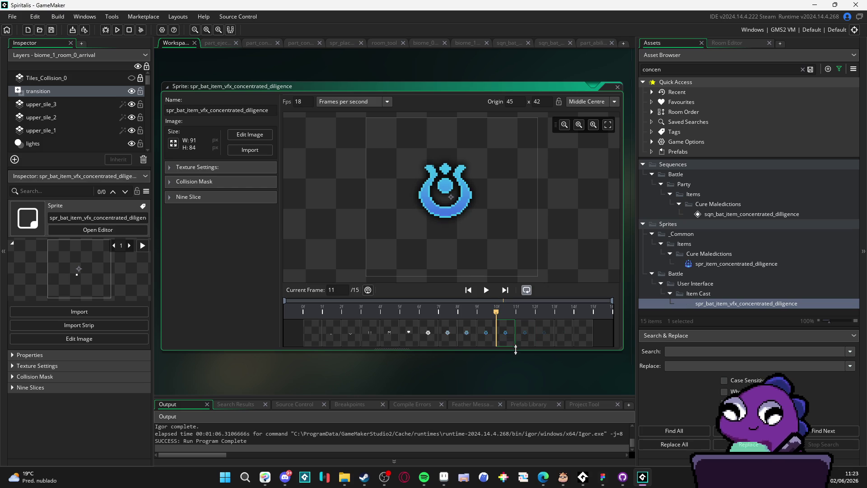
pyautogui.moveTo(515, 342); pyautogui.dragTo(503, 342)
pyautogui.hotkey('ctrl', 'v')
pyautogui.hotkey('ctrl', 'v')
pyautogui.hotkey('ctrl', 'v')
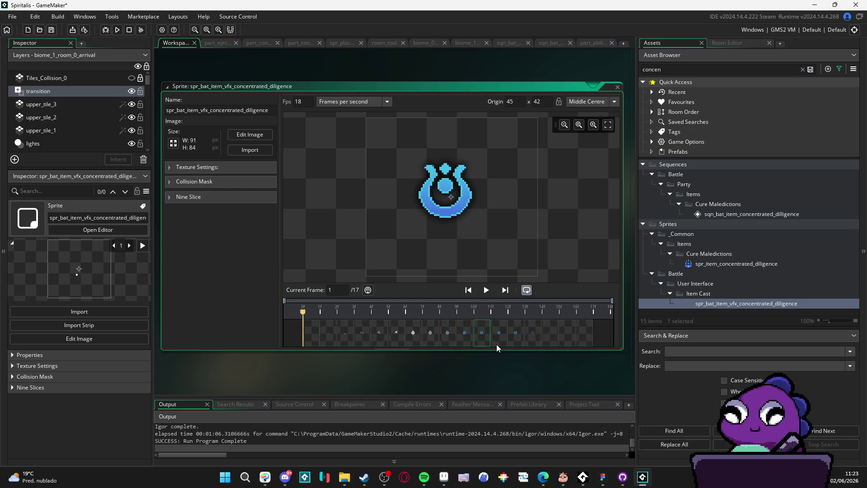
pyautogui.hotkey('ctrl', 'v')
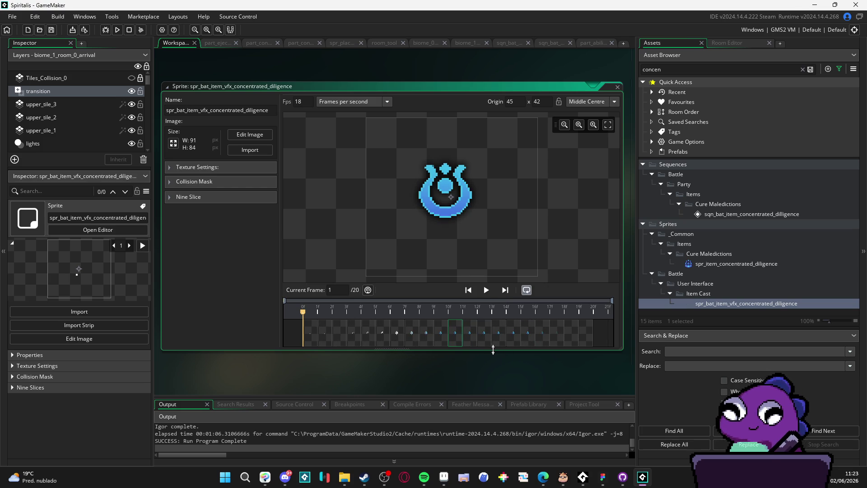
pyautogui.press('F5')
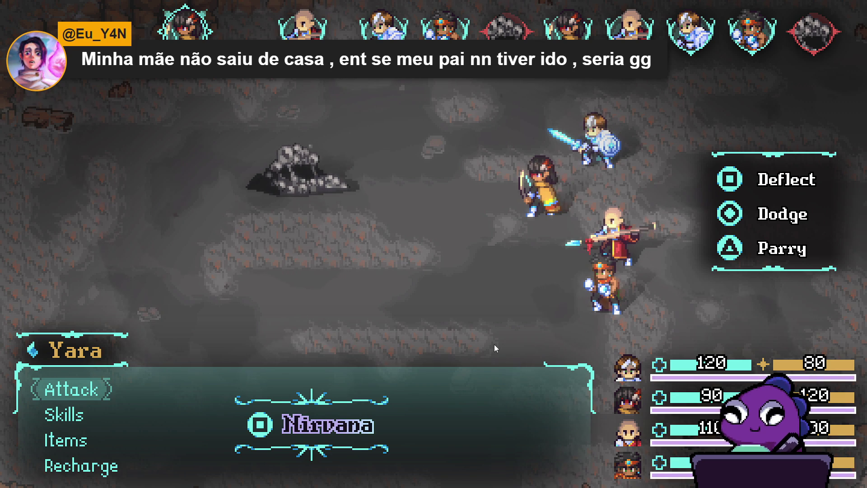
# - Open Yara's Items list and use Concentrated Diligence
pyautogui.press('Up')
pyautogui.press('Up')
pyautogui.press('Return')
pyautogui.press('Down')
pyautogui.press('Down')
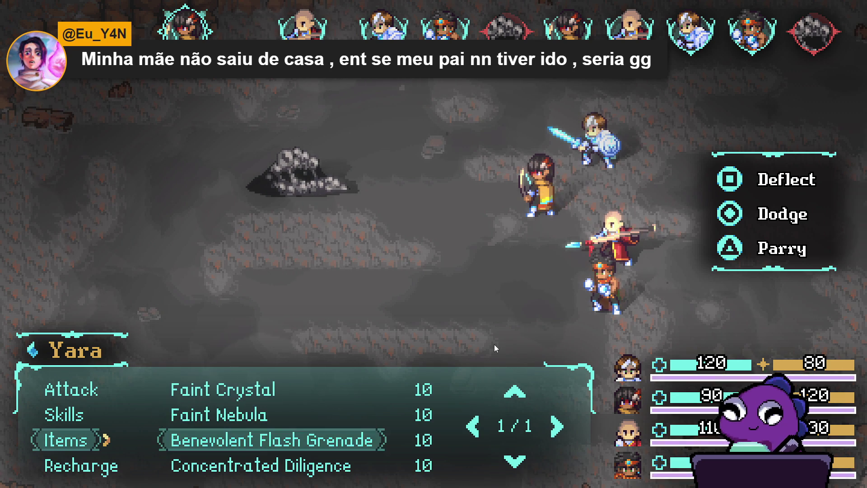
pyautogui.press('Down')
pyautogui.press('Return')
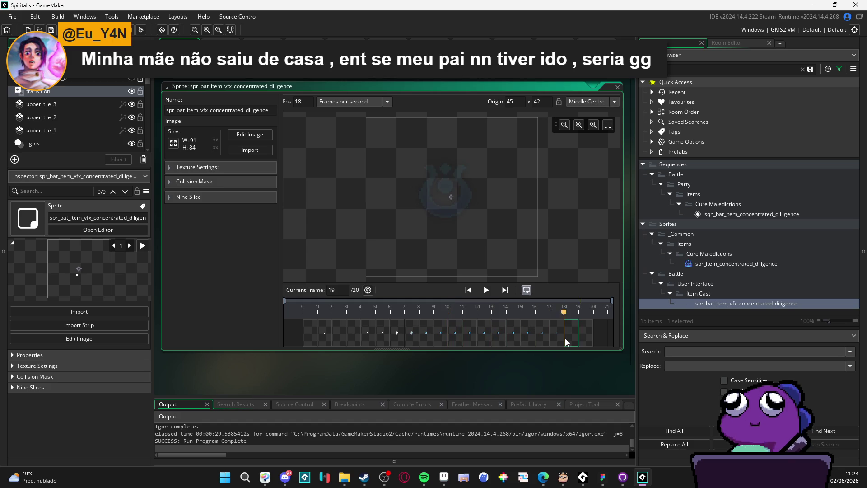
# - Check the final effect frames, then open sqn_bat_item_concentrated_diligence and preview it twice
pyautogui.press('Right')
pyautogui.press('Left')
pyautogui.press('Left')
pyautogui.press('Left')
pyautogui.press('Right')
pyautogui.press('Right')
pyautogui.press('Left')
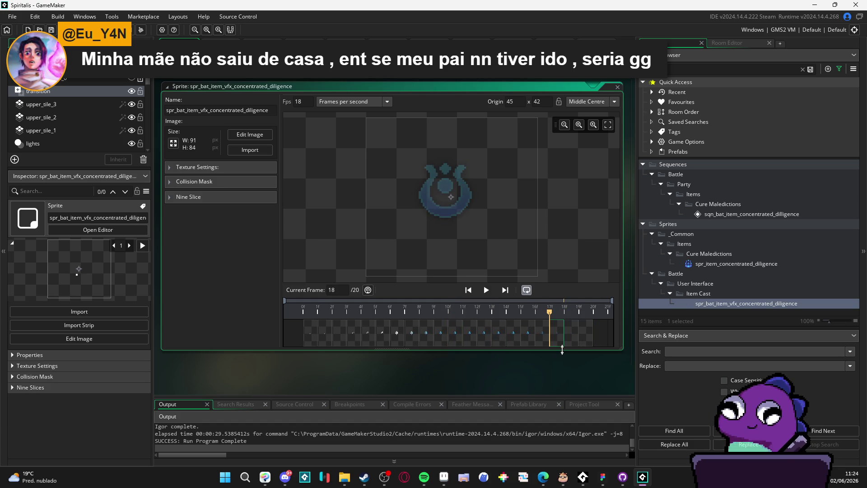
pyautogui.doubleClick(757, 211)
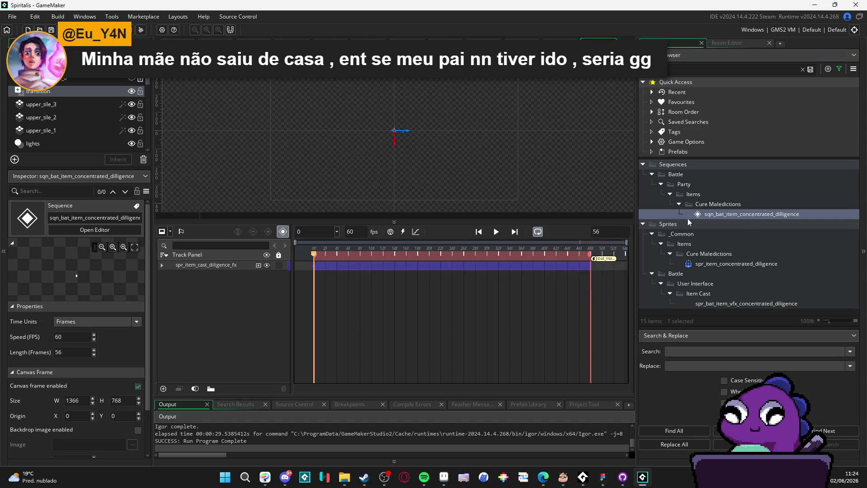
pyautogui.click(496, 233)
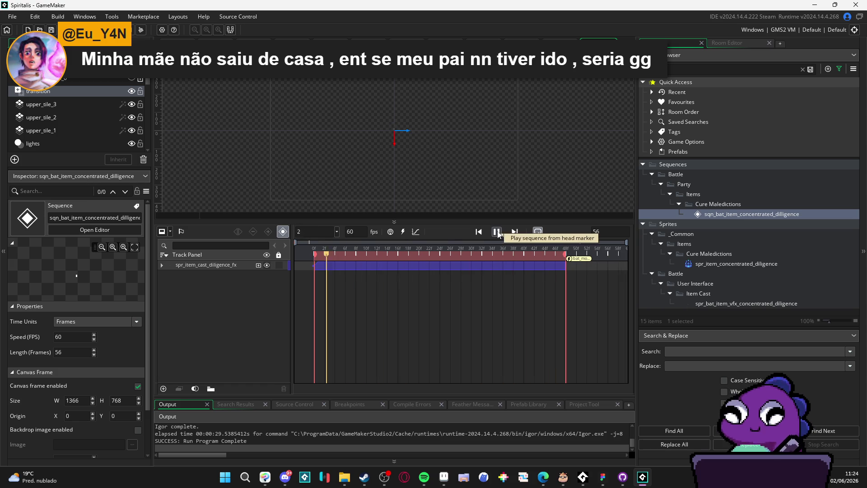
pyautogui.click(496, 233)
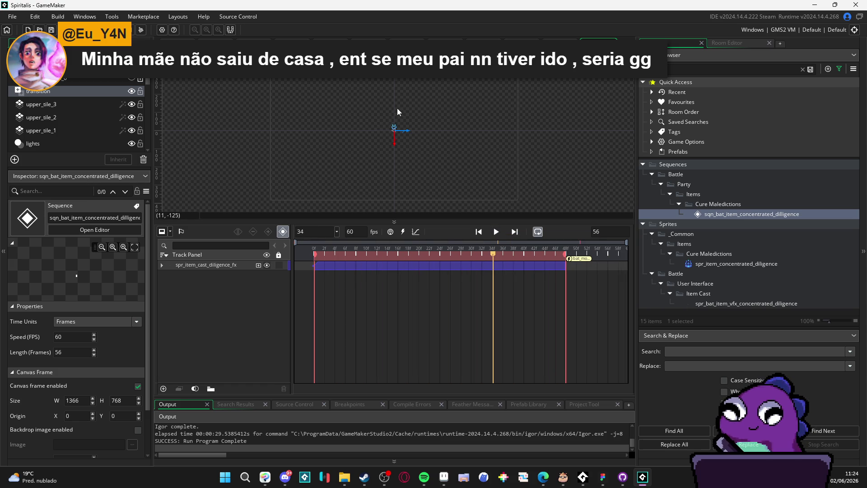
pyautogui.click(496, 232)
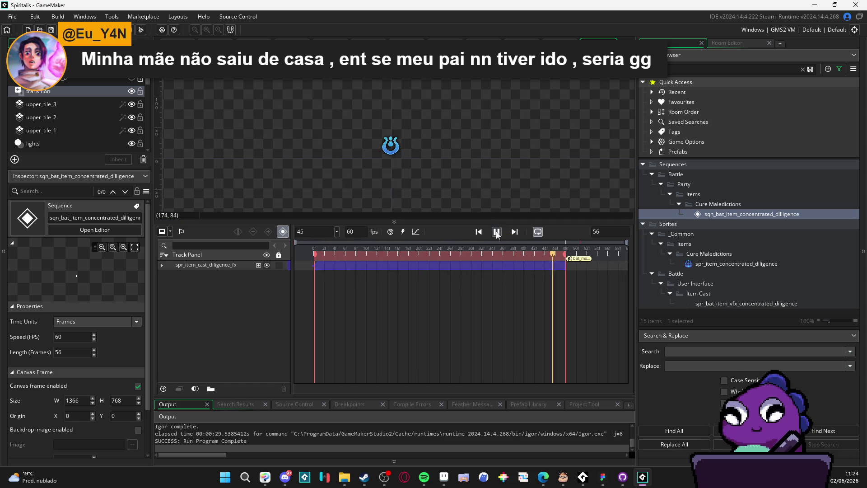
pyautogui.click(497, 232)
# - Set the sequence length to 120, stretch the sprite clip to frame 120, and play it
pyautogui.doubleClick(614, 231)
pyautogui.write('120')
pyautogui.press('Return')
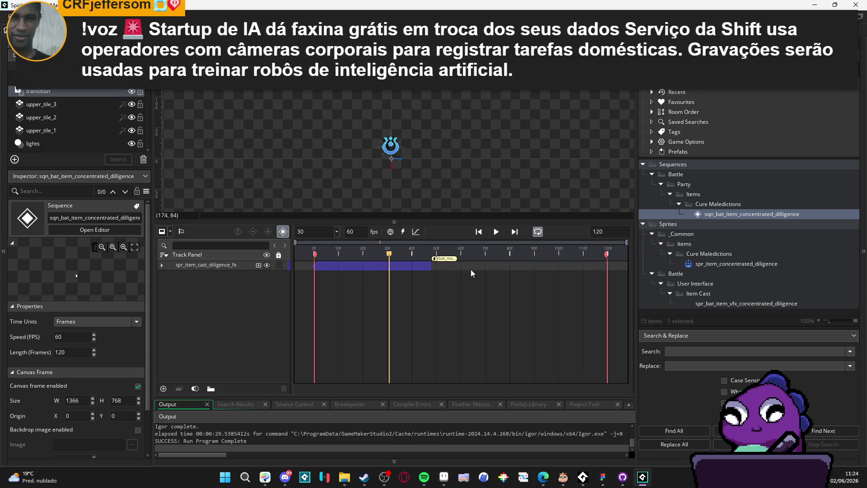
pyautogui.moveTo(430, 266); pyautogui.dragTo(609, 274)
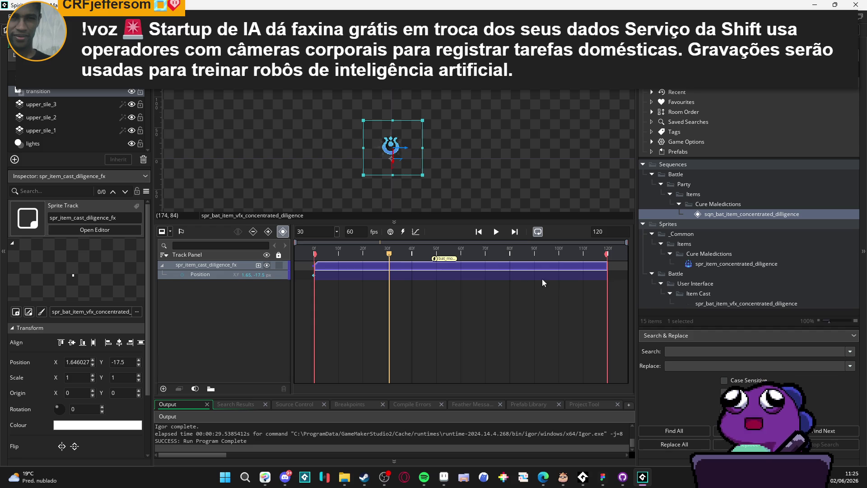
pyautogui.click(493, 233)
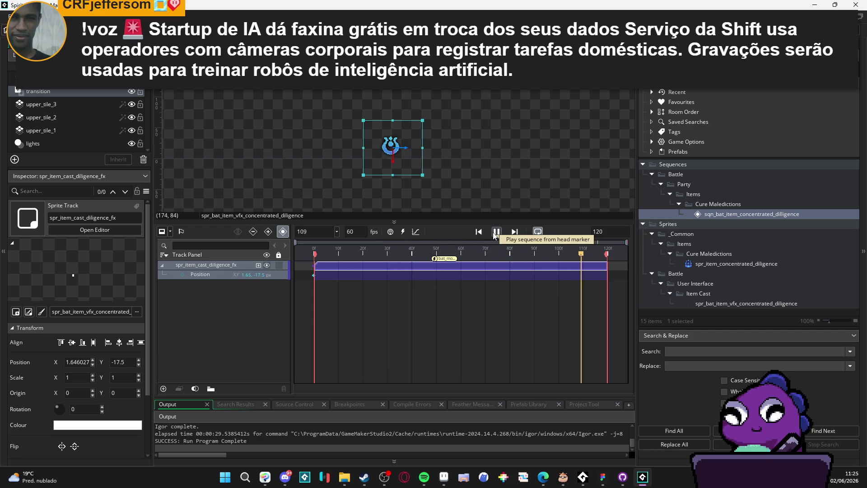
# - Stop playback and shorten the effect sprite clip to end near frame 66
pyautogui.click(496, 232)
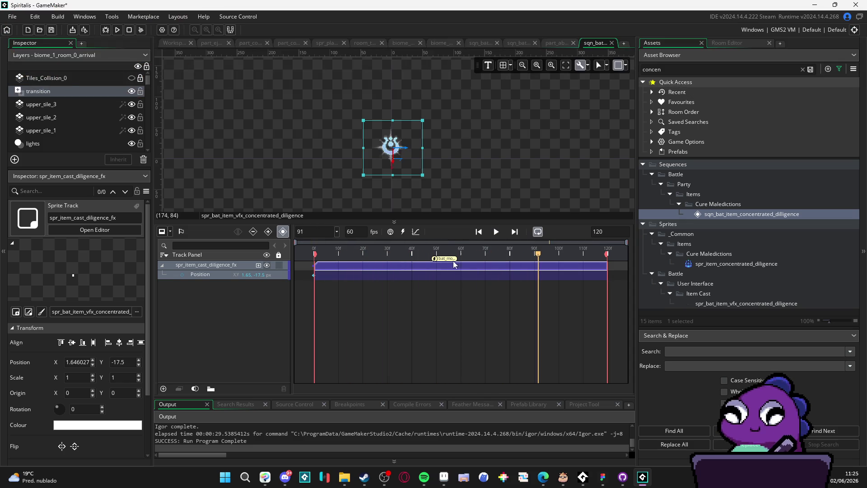
pyautogui.moveTo(435, 266)
pyautogui.mouseDown()
pyautogui.moveTo(563, 267)
pyautogui.moveTo(443, 256)
pyautogui.moveTo(606, 266)
pyautogui.moveTo(334, 267)
pyautogui.moveTo(475, 267)
pyautogui.mouseUp()
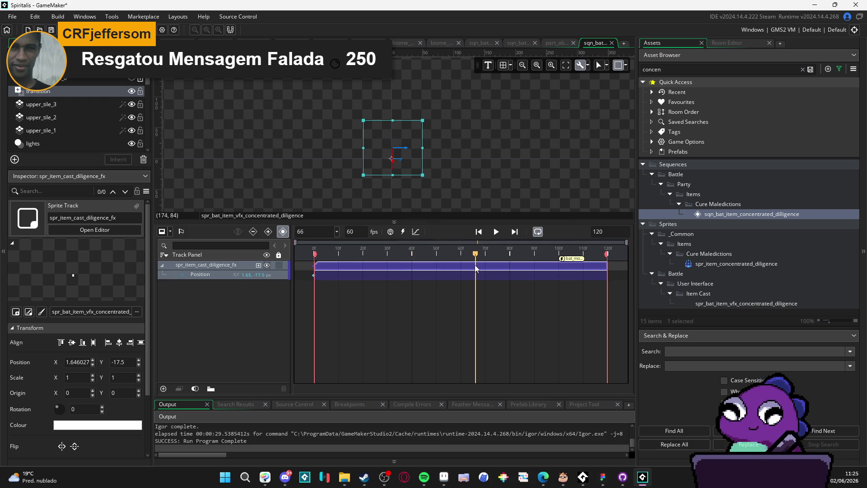
pyautogui.moveTo(563, 261); pyautogui.dragTo(482, 268)
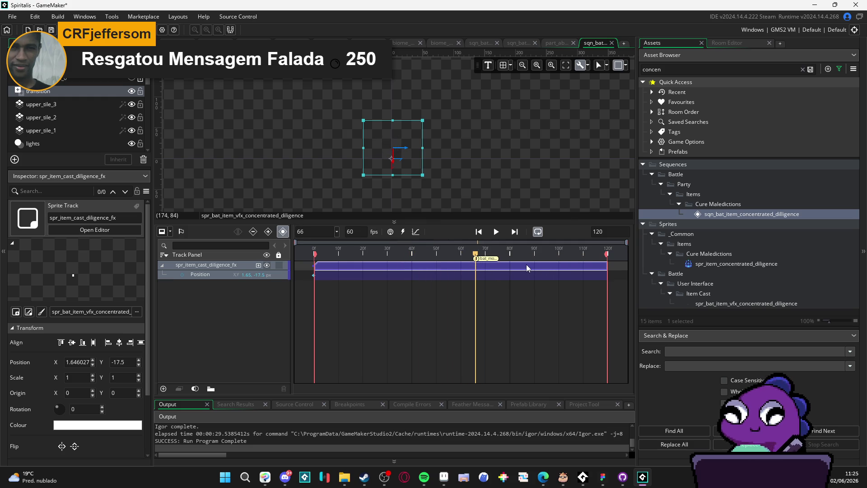
pyautogui.moveTo(606, 266); pyautogui.dragTo(471, 269)
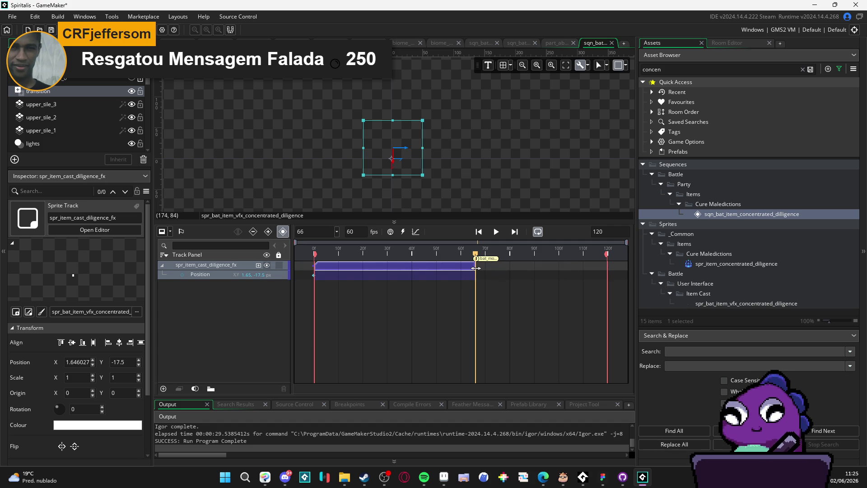
pyautogui.moveTo(476, 268); pyautogui.dragTo(474, 268)
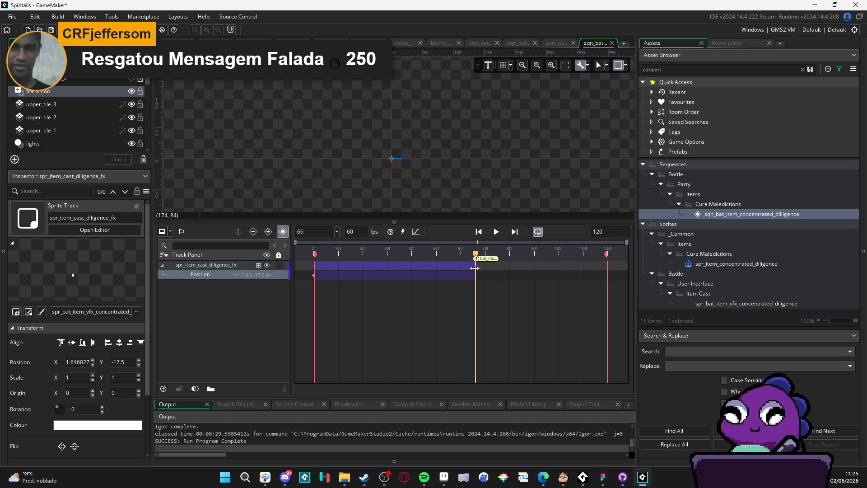
pyautogui.click(505, 273)
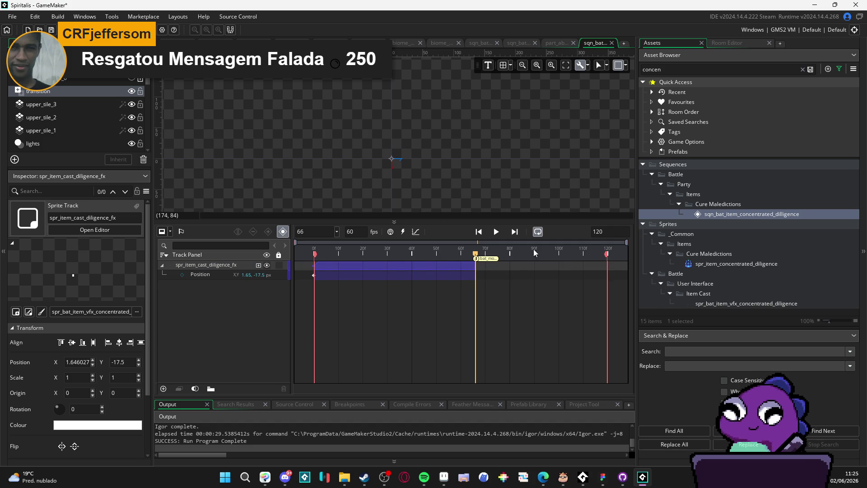
# - End the play range at frame 66, preview it, and build and run with F5
pyautogui.moveTo(607, 254); pyautogui.dragTo(477, 262)
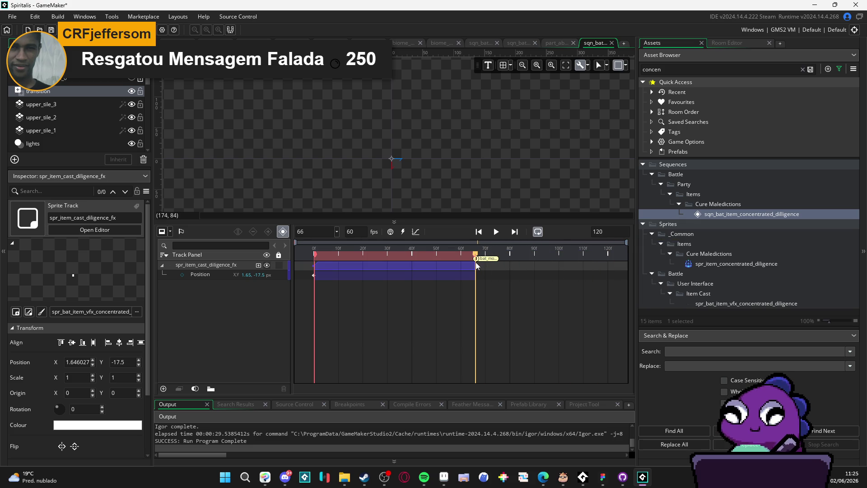
pyautogui.click(501, 231)
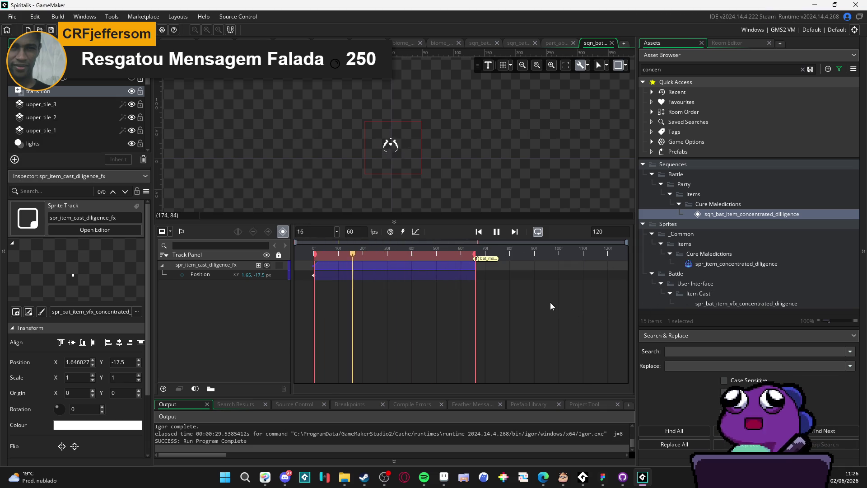
pyautogui.press('F5')
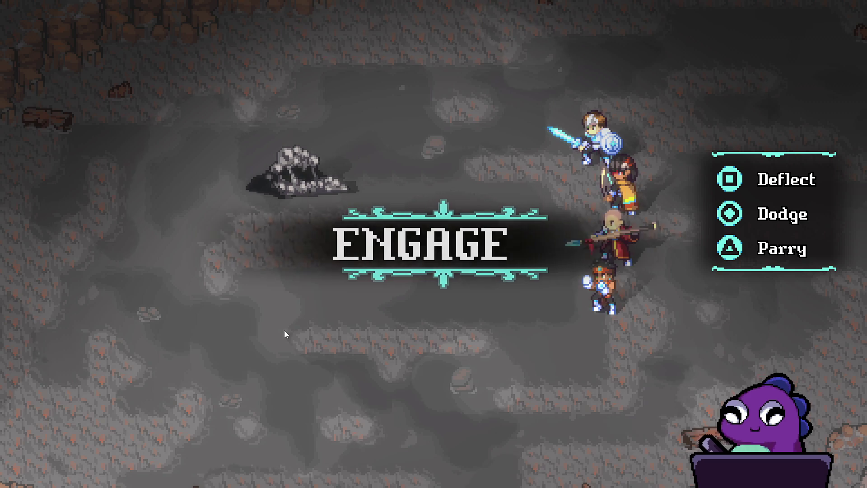
# - Use Concentrated Diligence from Yara's Items on Zhe Wu
pyautogui.press('Down')
pyautogui.press('Down')
pyautogui.press('Return')
pyautogui.press('Down')
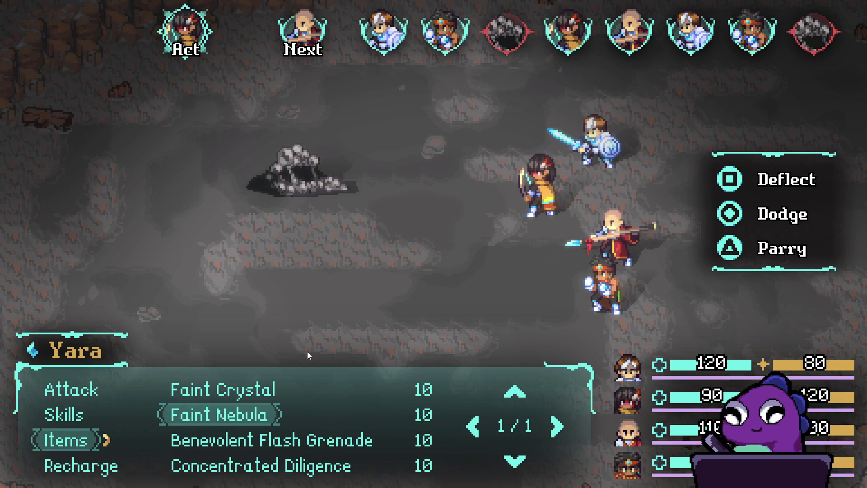
pyautogui.press('Down')
pyautogui.press('Down')
pyautogui.press('Return')
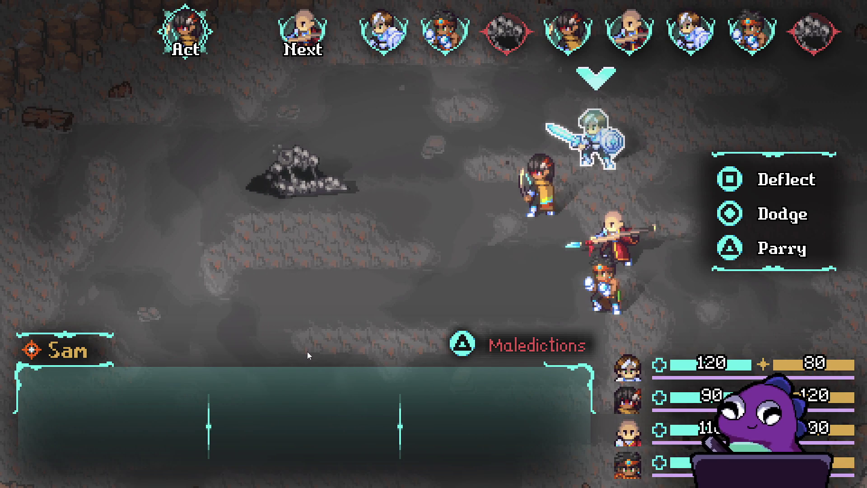
pyautogui.press('Down')
pyautogui.press('Return')
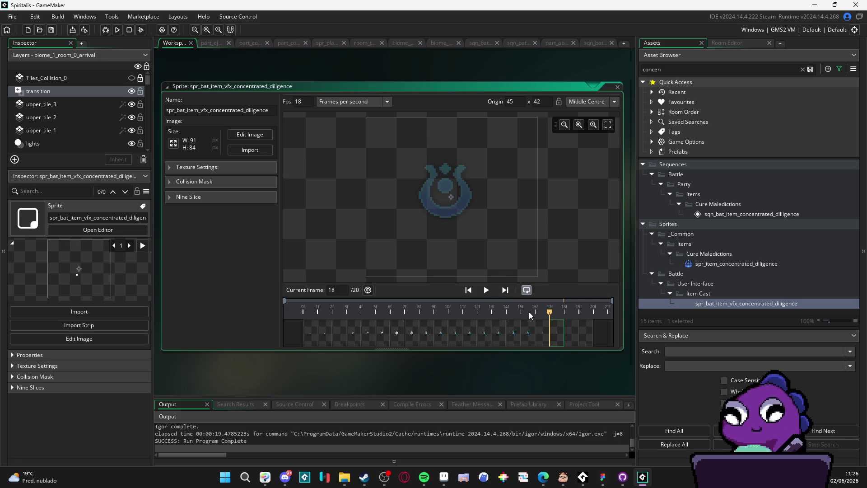
# - In the concentrated diligence sequence, extend the effect clip and play range end to frame 85
pyautogui.click(488, 333)
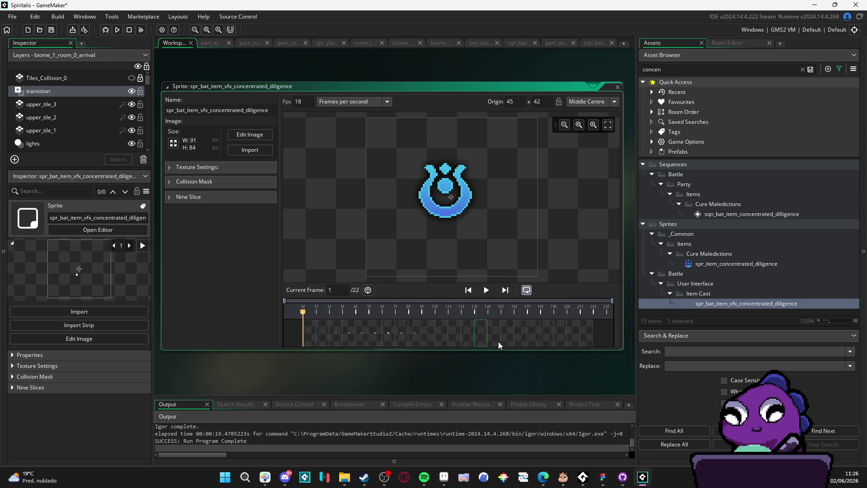
pyautogui.doubleClick(718, 215)
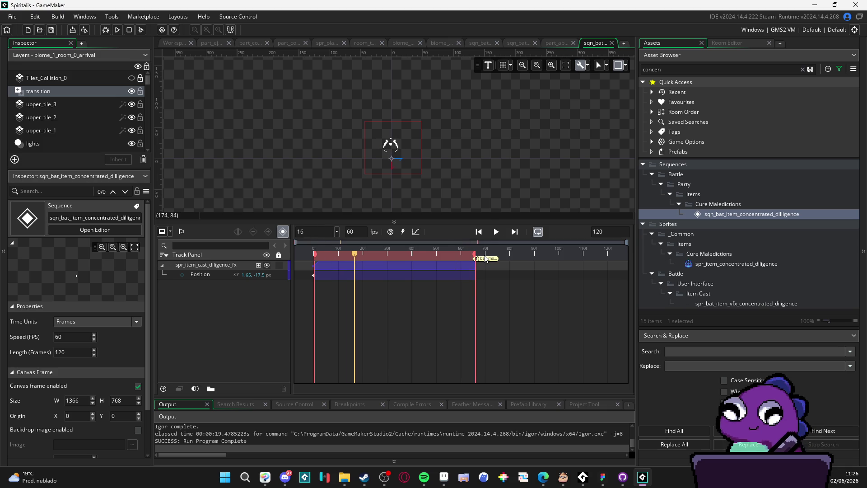
pyautogui.moveTo(477, 258)
pyautogui.mouseDown()
pyautogui.moveTo(509, 254)
pyautogui.moveTo(475, 267)
pyautogui.moveTo(505, 269)
pyautogui.mouseUp()
pyautogui.moveTo(444, 254)
pyautogui.mouseDown()
pyautogui.moveTo(512, 261)
pyautogui.moveTo(497, 266)
pyautogui.moveTo(535, 252)
pyautogui.moveTo(533, 263)
pyautogui.mouseUp()
pyautogui.click(509, 265)
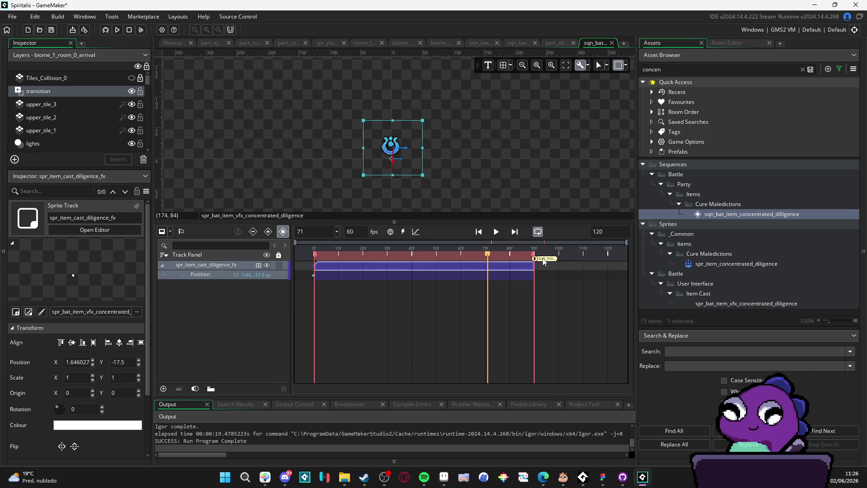
pyautogui.moveTo(488, 258)
pyautogui.mouseDown()
pyautogui.moveTo(525, 255)
pyautogui.moveTo(527, 266)
pyautogui.moveTo(525, 258)
pyautogui.mouseUp()
pyautogui.click(523, 257)
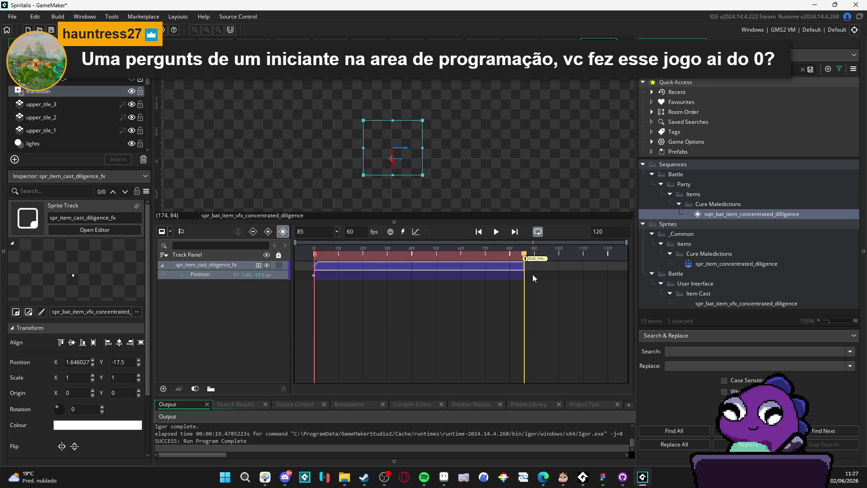
pyautogui.click(538, 277)
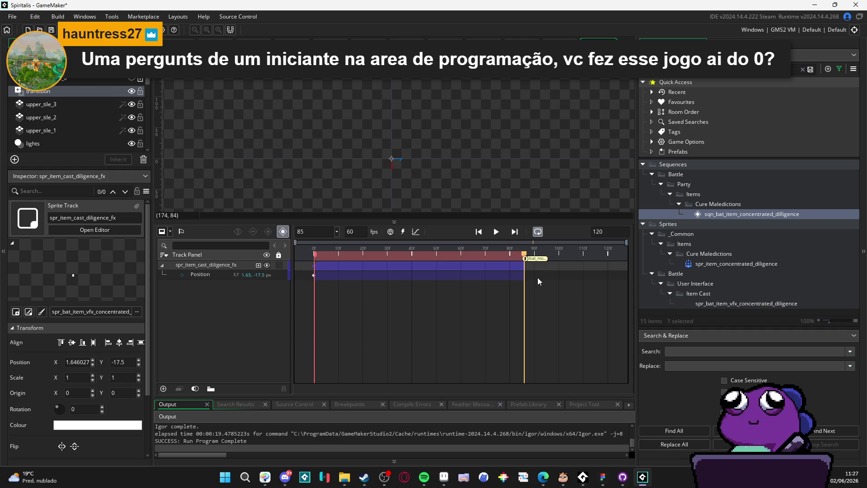
# - Preview the lengthened sequence with Play/Pause, then rebuild and run the game with F5
pyautogui.click(498, 233)
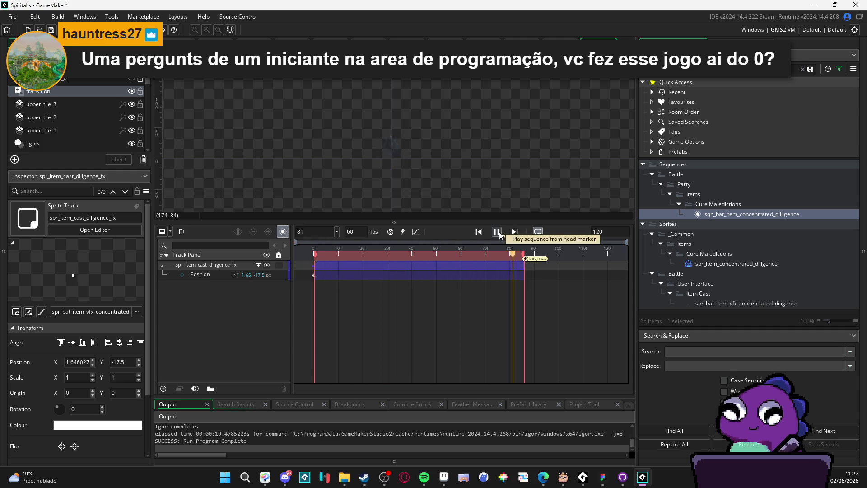
pyautogui.click(497, 232)
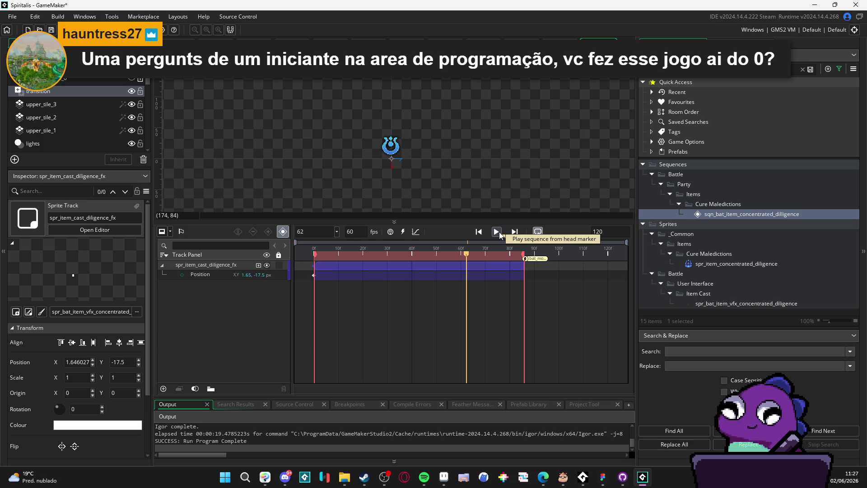
pyautogui.click(496, 232)
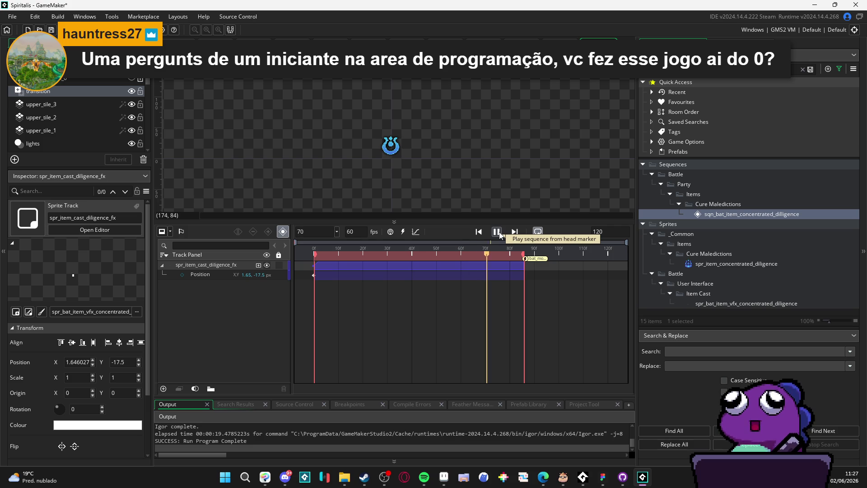
pyautogui.click(497, 232)
pyautogui.moveTo(385, 477)
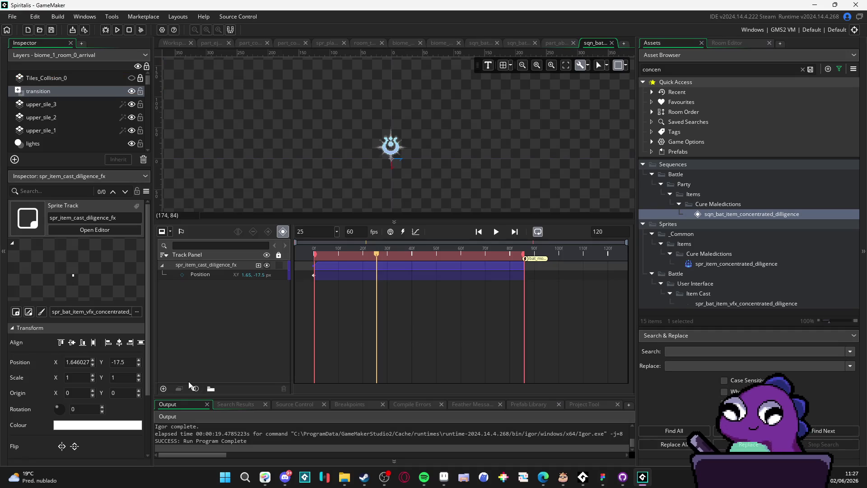
pyautogui.click(499, 232)
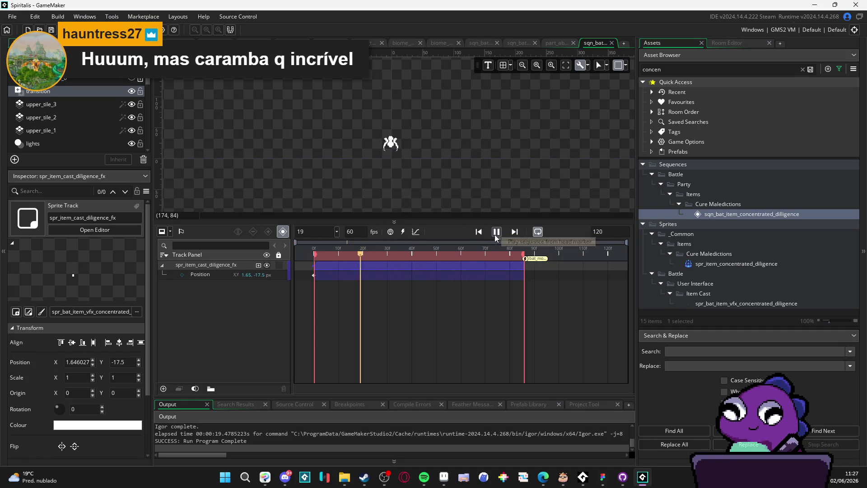
pyautogui.press('F5')
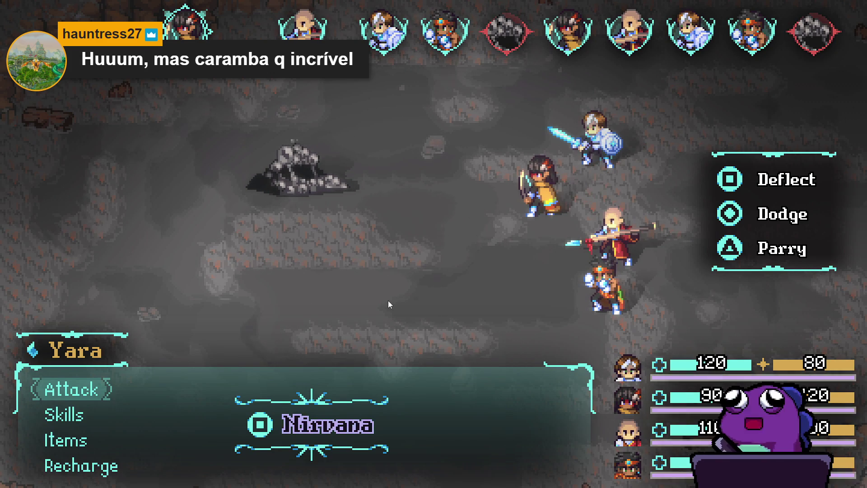
# - In battle, choose Items, select Concentrated Diligence and use it on Zhe Wu
pyautogui.press('Down')
pyautogui.press('Down')
pyautogui.press('Up')
pyautogui.press('Down')
pyautogui.press('Return')
pyautogui.press('Down')
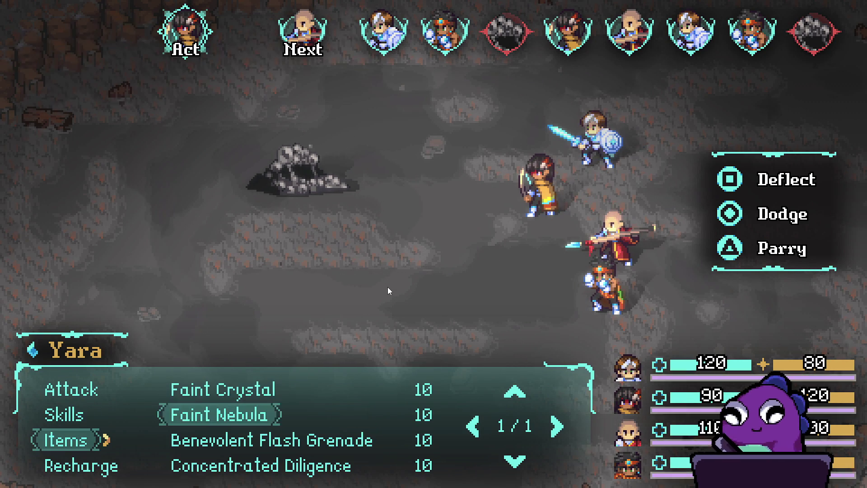
pyautogui.press('Down')
pyautogui.press('Down')
pyautogui.press('Return')
pyautogui.press('Down')
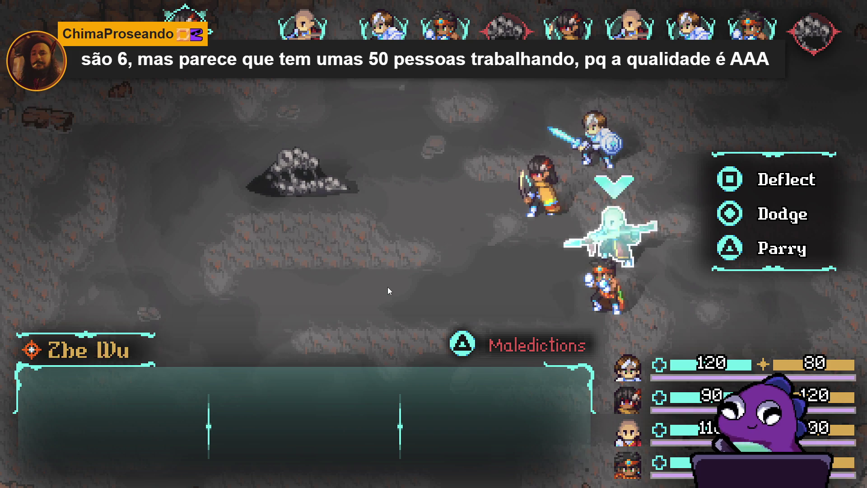
pyautogui.press('Return')
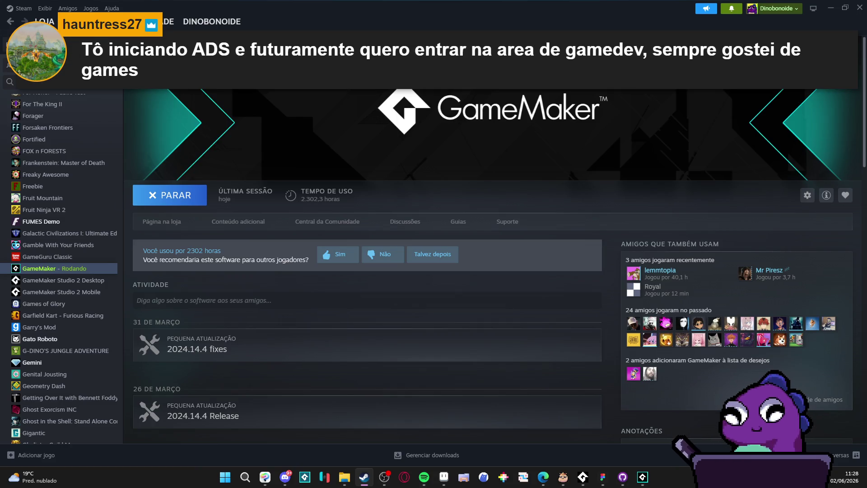
# - Go to the Steam store and search for 'di'
pyautogui.click(86, 21)
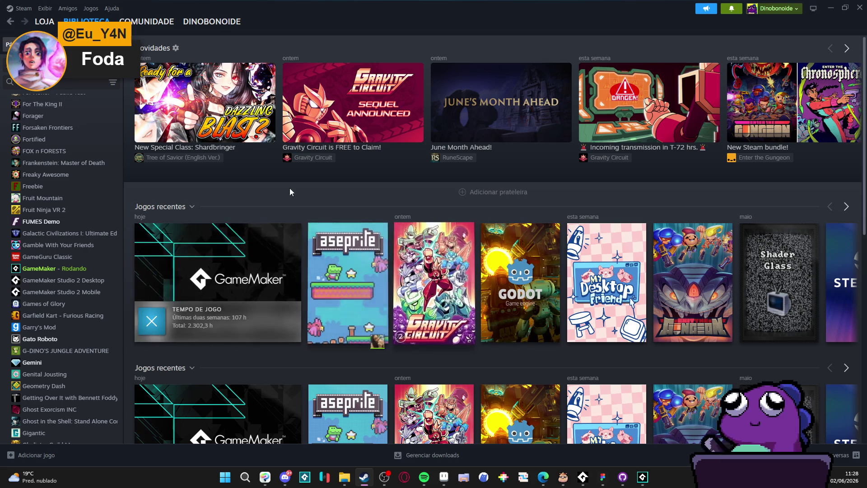
pyautogui.click(45, 21)
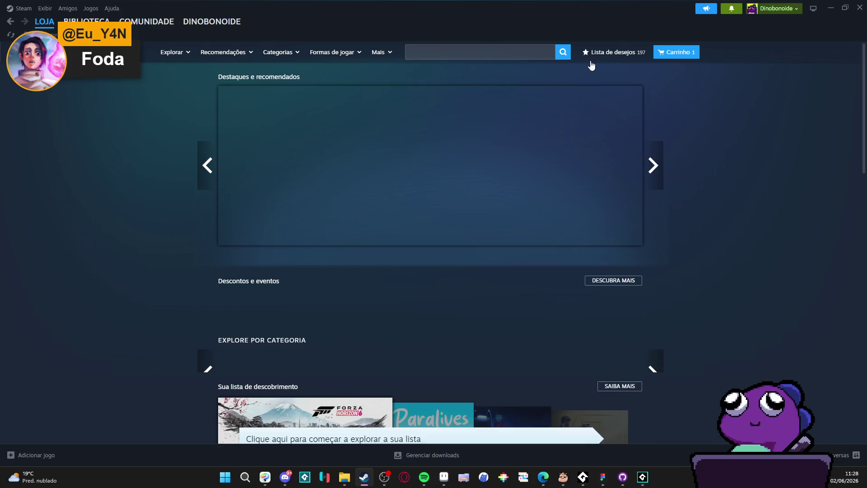
pyautogui.click(532, 54)
pyautogui.write('dininho')
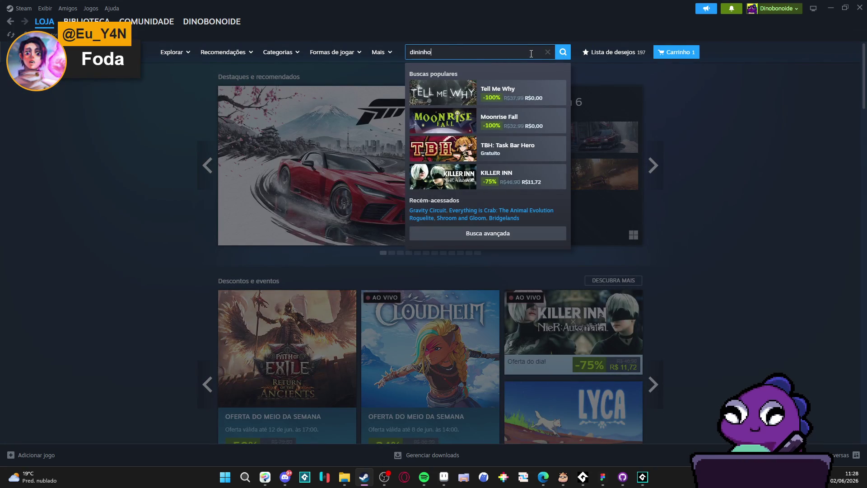
# - Open Dininho Adventures: Definitive Edition, list all of developer Dininho's games, then minimize Steam
pyautogui.click(511, 104)
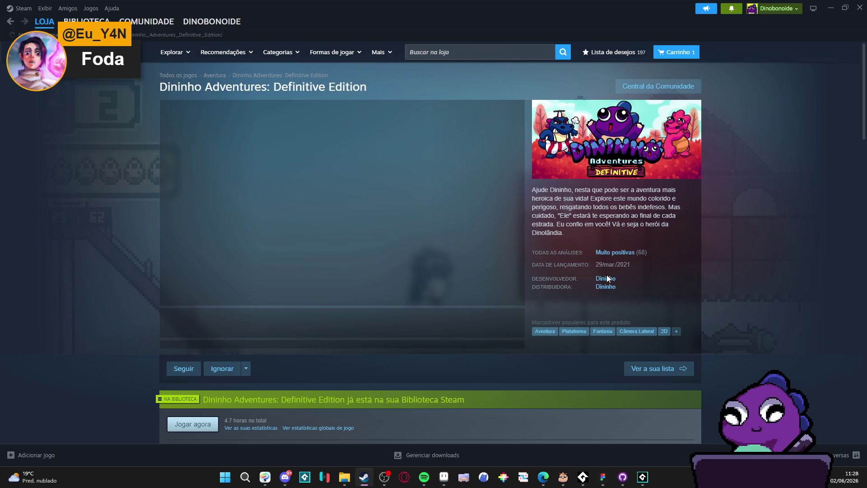
pyautogui.click(606, 278)
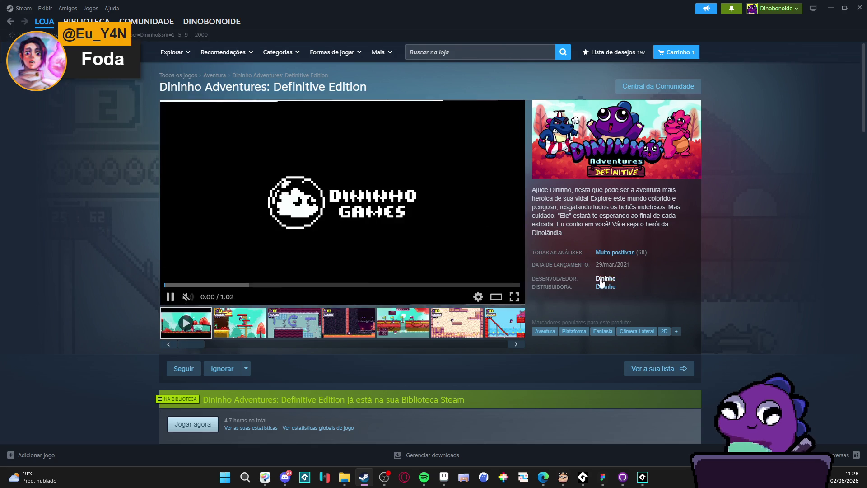
pyautogui.rightClick(115, 213)
pyautogui.click(135, 260)
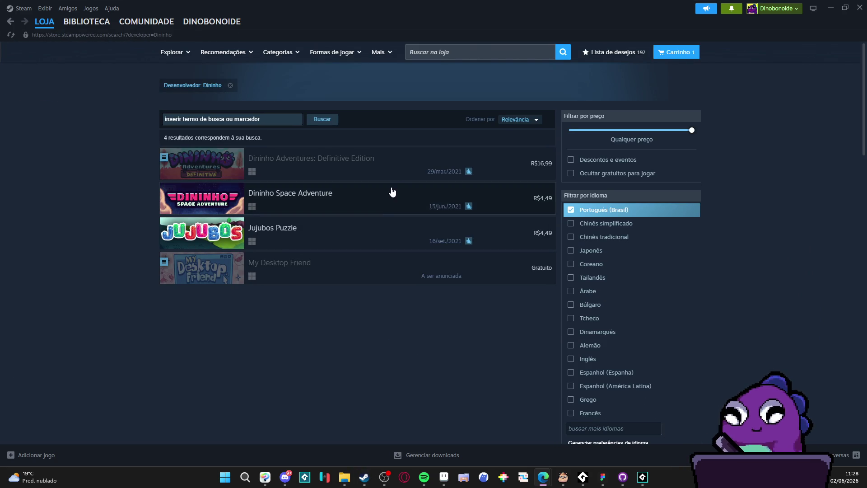
pyautogui.click(834, 3)
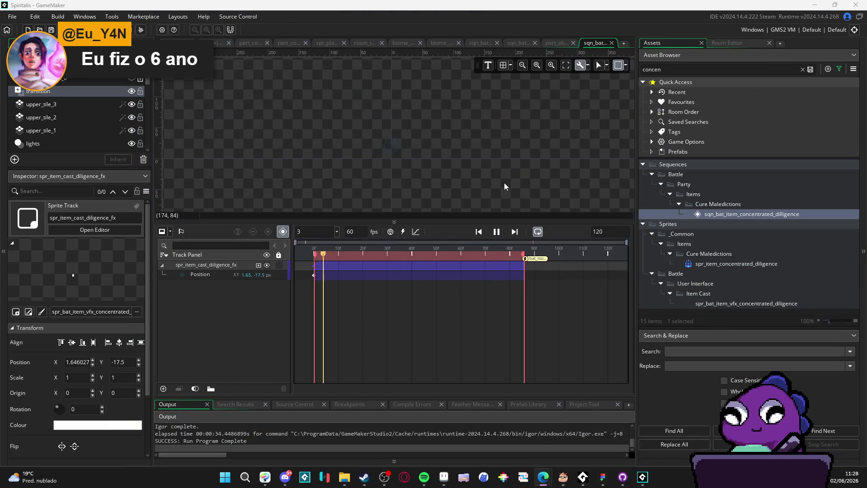
pyautogui.press('space')
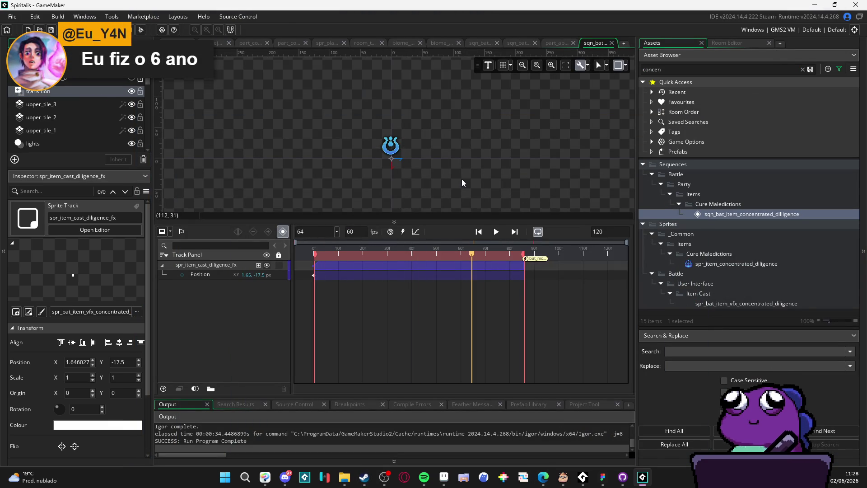
pyautogui.click(496, 232)
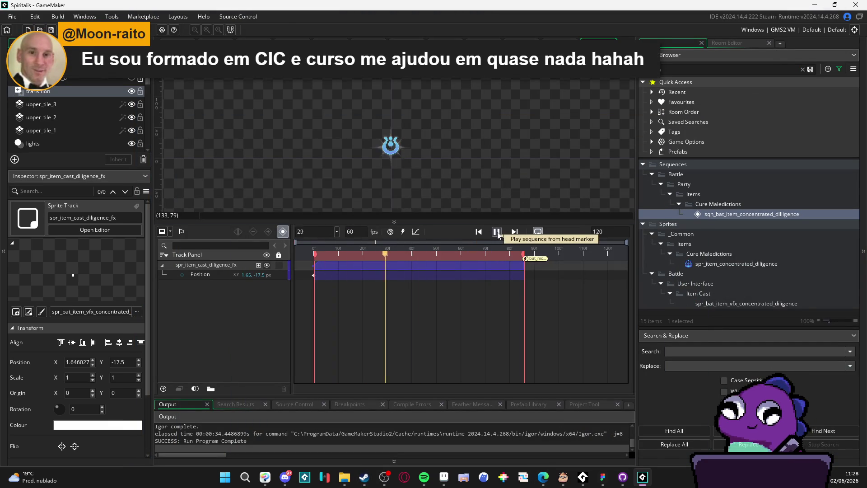
pyautogui.click(497, 232)
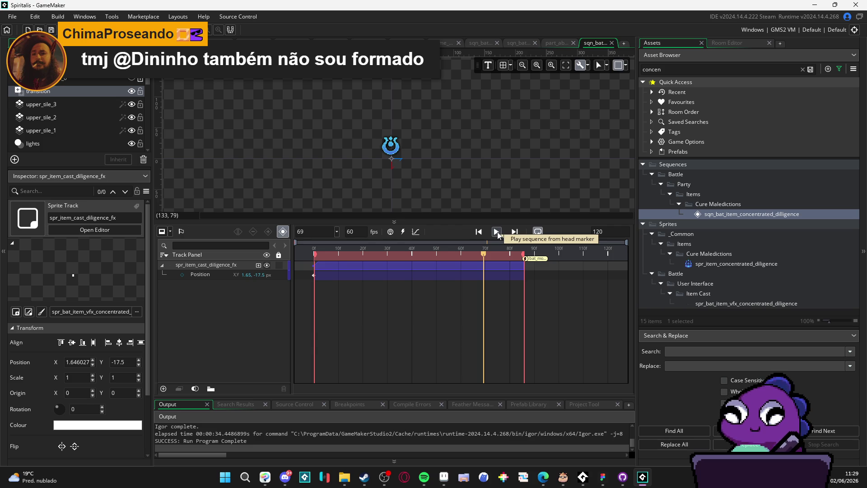
pyautogui.click(496, 232)
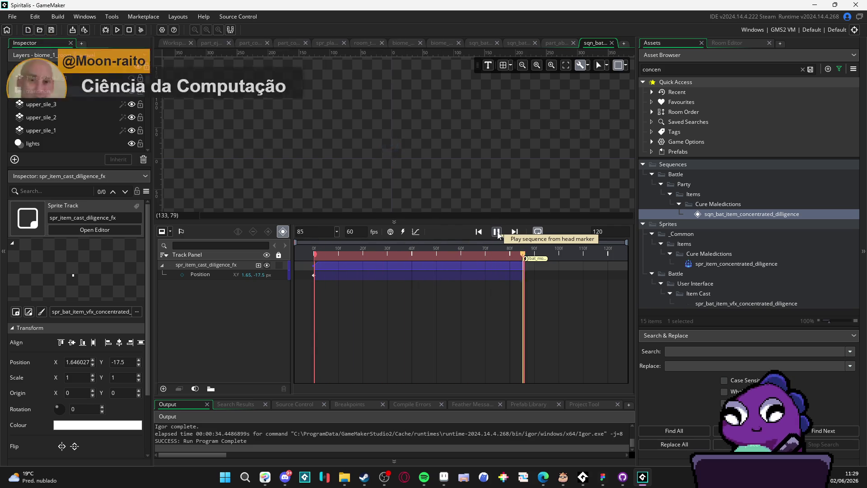
pyautogui.click(496, 232)
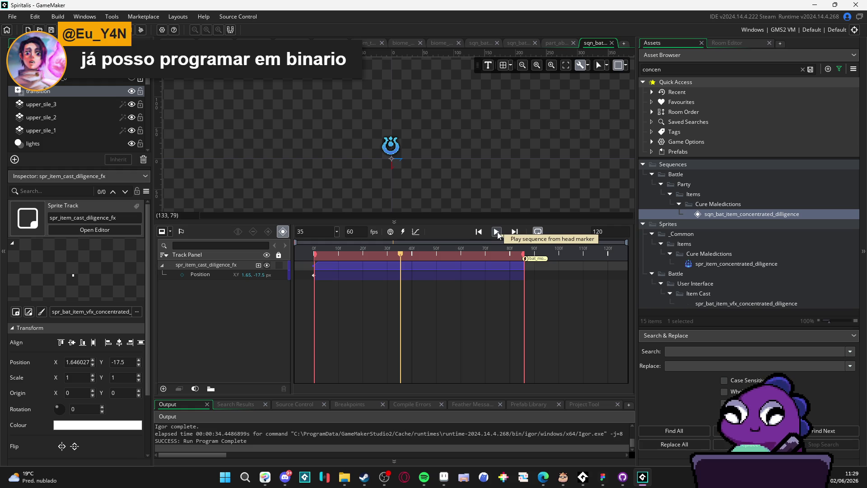
pyautogui.click(497, 232)
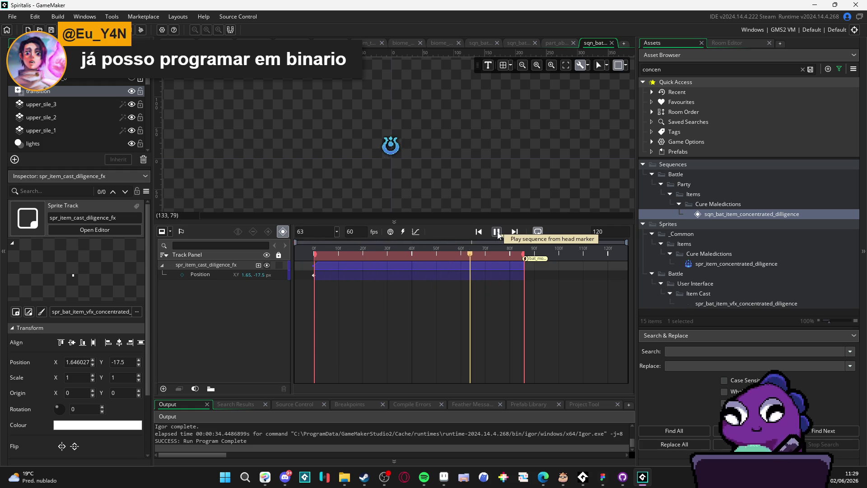
pyautogui.click(496, 231)
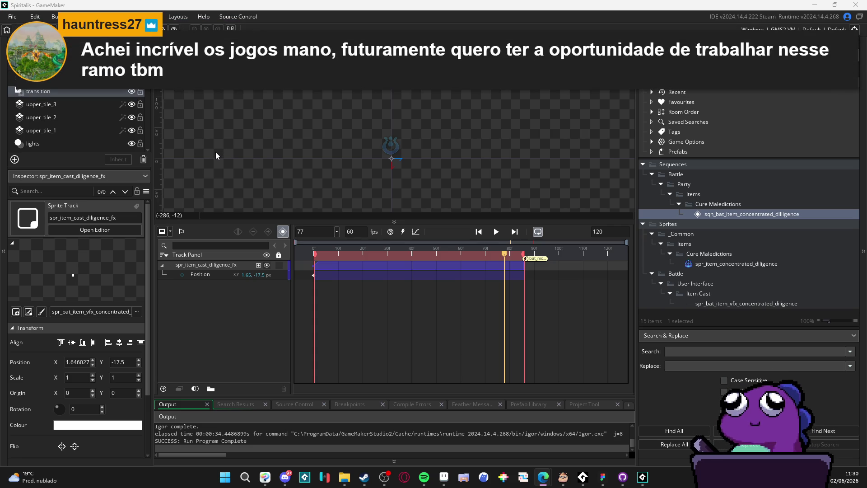
pyautogui.click(412, 256)
# - Scrub the concentrated diligence effect from frame 44 to 83, then bring Aseprite forward
pyautogui.click(422, 257)
pyautogui.moveTo(421, 257)
pyautogui.mouseDown()
pyautogui.moveTo(479, 254)
pyautogui.moveTo(518, 265)
pyautogui.moveTo(374, 256)
pyautogui.moveTo(424, 255)
pyautogui.mouseUp()
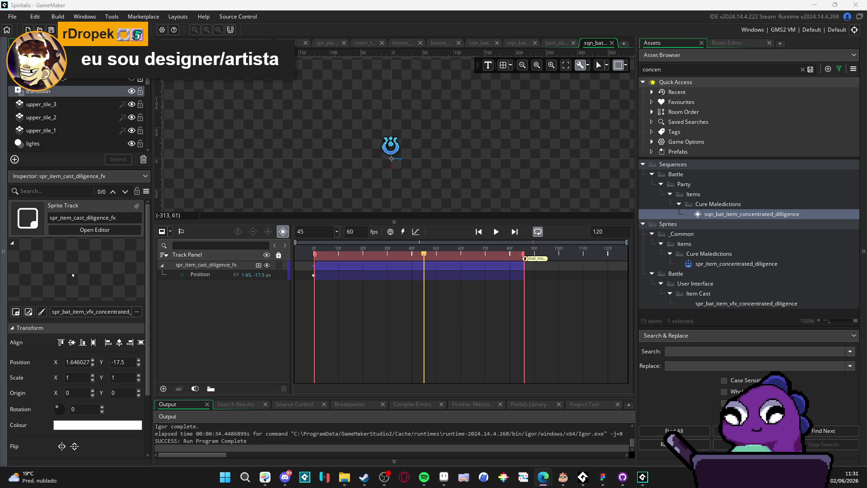
pyautogui.click(444, 476)
# - Pan and zoom out across the cave scenery to find empty floor
pyautogui.moveTo(427, 246)
pyautogui.mouseDown()
pyautogui.moveTo(380, 251)
pyautogui.moveTo(346, 203)
pyautogui.moveTo(315, 184)
pyautogui.mouseUp()
pyautogui.scroll(-2, 315, 185)
pyautogui.moveTo(333, 239)
pyautogui.mouseDown()
pyautogui.moveTo(395, 200)
pyautogui.moveTo(354, 161)
pyautogui.moveTo(340, 202)
pyautogui.mouseUp()
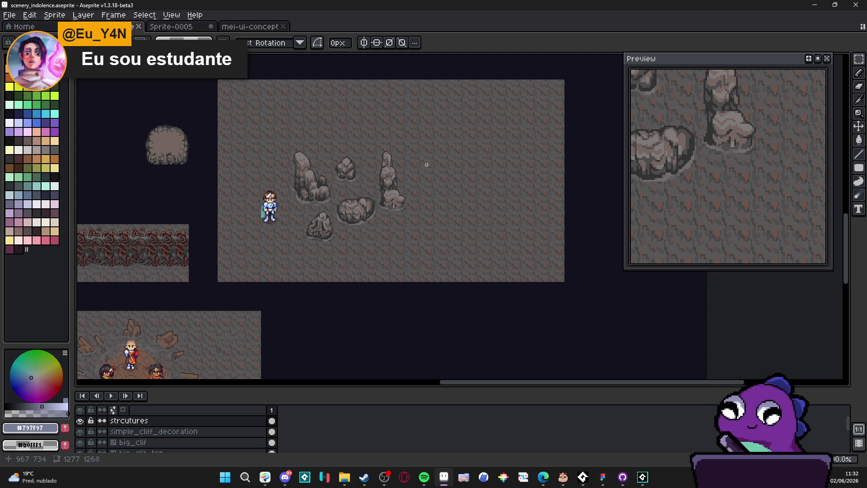
pyautogui.moveTo(417, 166); pyautogui.dragTo(363, 165)
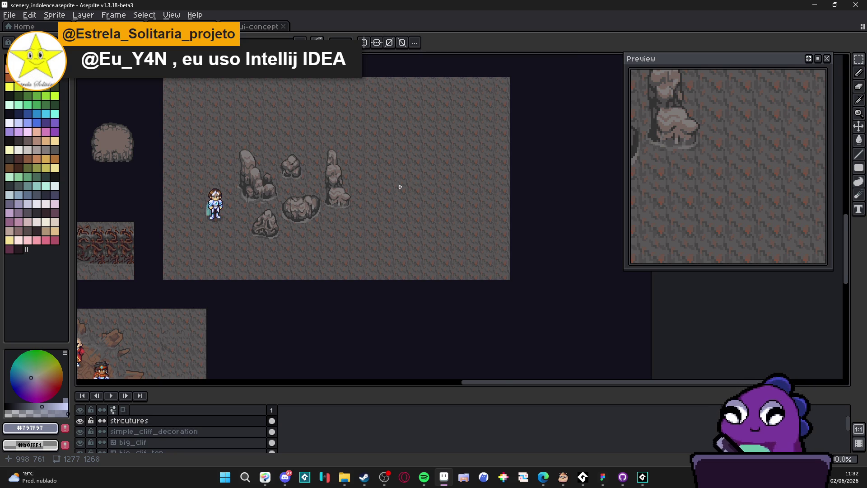
pyautogui.scroll(2, 409, 189)
pyautogui.hotkey('ctrl', "'")
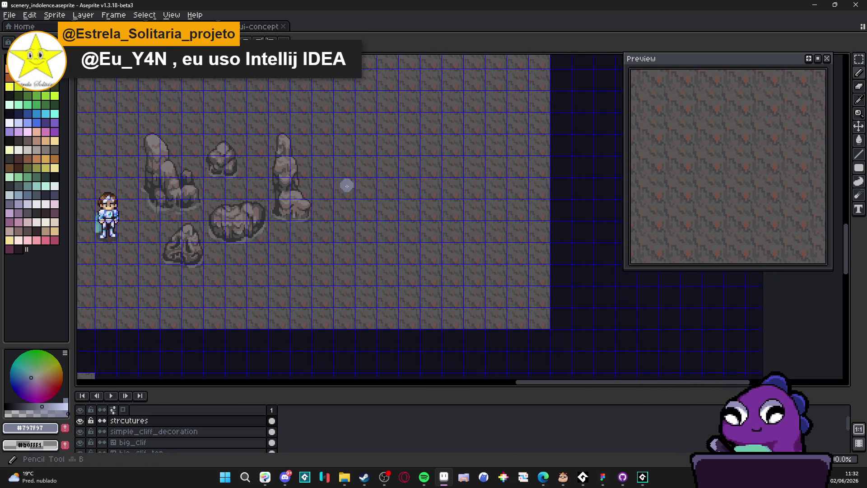
# - Eyedrop the brown #6c4837 from the cliff decoration tiles as the drawing colour
pyautogui.moveTo(196, 220)
pyautogui.mouseDown()
pyautogui.moveTo(408, 190)
pyautogui.moveTo(460, 155)
pyautogui.mouseUp()
pyautogui.scroll(4, 277, 194)
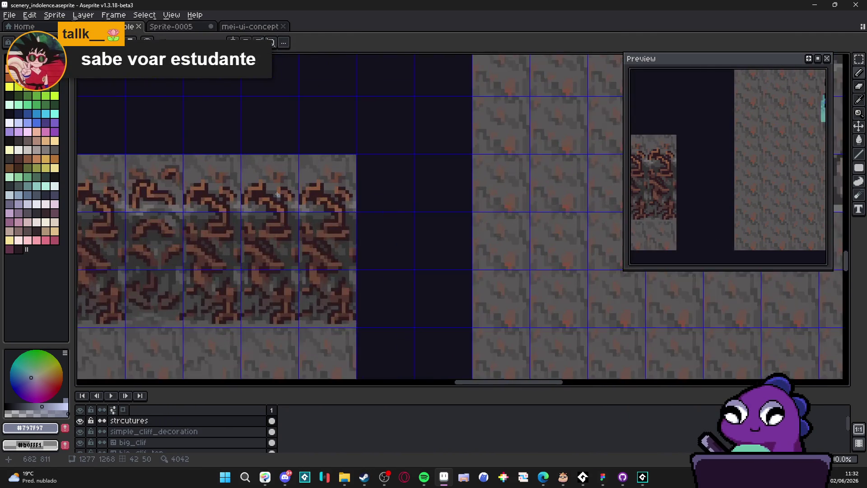
pyautogui.scroll(2, 277, 194)
pyautogui.keyDown('alt'); pyautogui.click(271, 212); pyautogui.keyUp('alt')
pyautogui.scroll(-3, 398, 217)
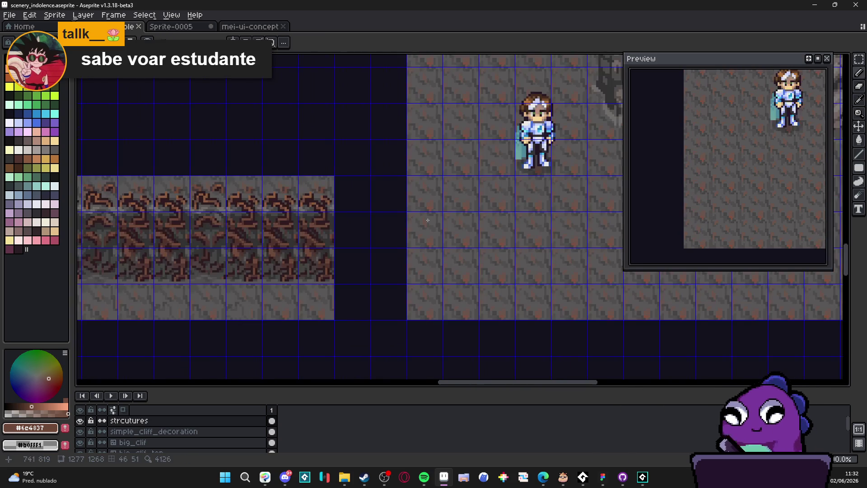
pyautogui.hscroll(10, 398, 218)
pyautogui.scroll(3, 398, 218)
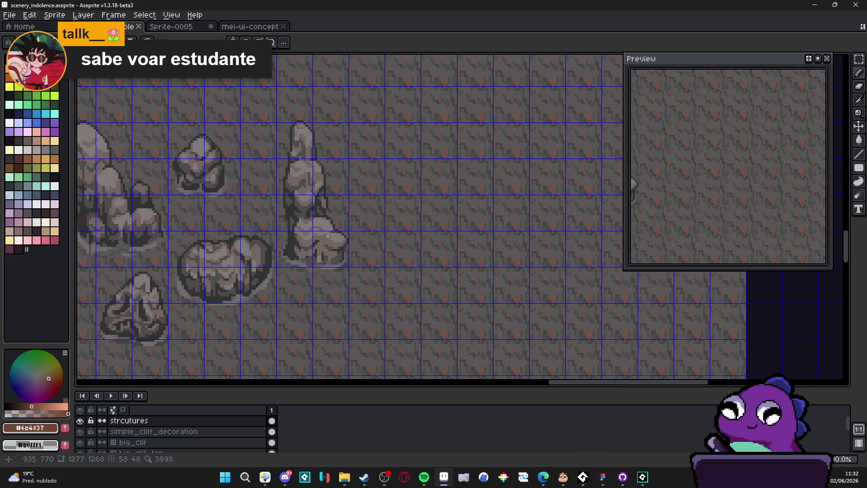
pyautogui.scroll(1, 332, 234)
pyautogui.hscroll(3, 139, 364)
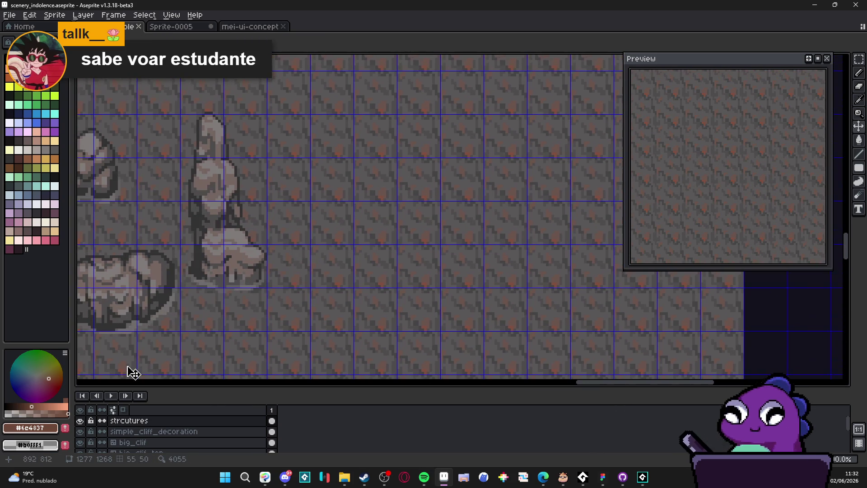
pyautogui.hscroll(1, 300, 294)
pyautogui.scroll(1, 300, 294)
pyautogui.hotkey('ctrl', "'")
pyautogui.hotkey('ctrl', "'")
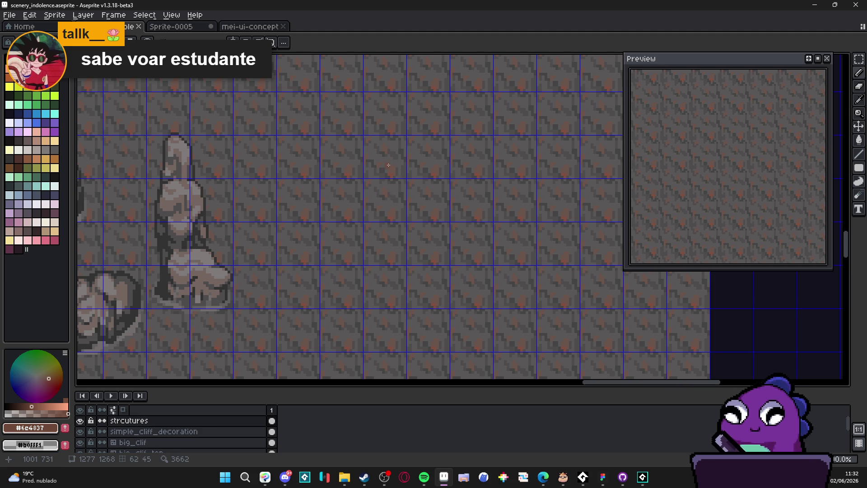
# - Pencil a brown oval loop with an inner curve marking the opening, thickening its right edge
pyautogui.moveTo(390, 166); pyautogui.dragTo(349, 226)
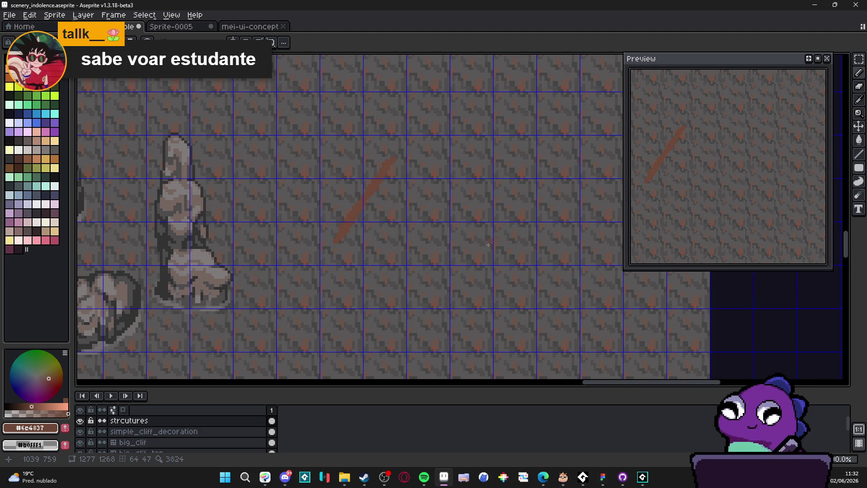
pyautogui.moveTo(499, 238)
pyautogui.mouseDown()
pyautogui.moveTo(413, 293)
pyautogui.moveTo(382, 298)
pyautogui.moveTo(372, 289)
pyautogui.mouseUp()
pyautogui.moveTo(338, 237)
pyautogui.mouseDown()
pyautogui.moveTo(361, 289)
pyautogui.moveTo(426, 287)
pyautogui.mouseUp()
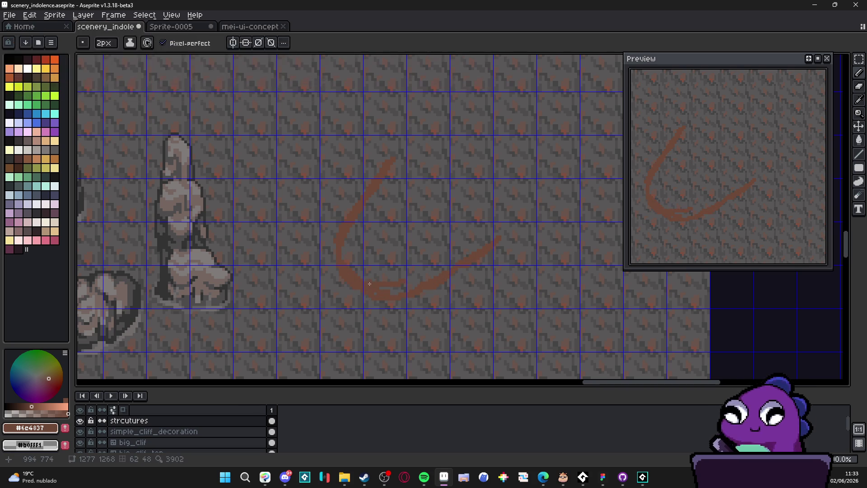
pyautogui.moveTo(495, 245)
pyautogui.mouseDown()
pyautogui.moveTo(506, 208)
pyautogui.moveTo(510, 219)
pyautogui.mouseUp()
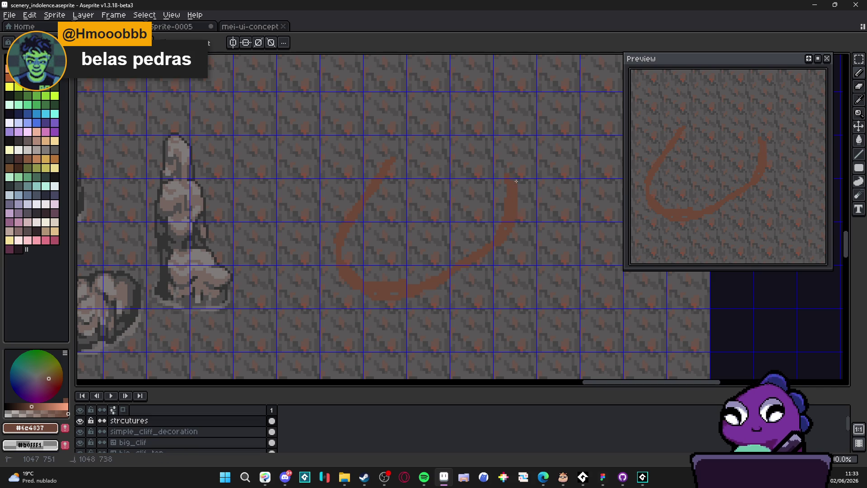
pyautogui.moveTo(498, 149); pyautogui.dragTo(426, 144)
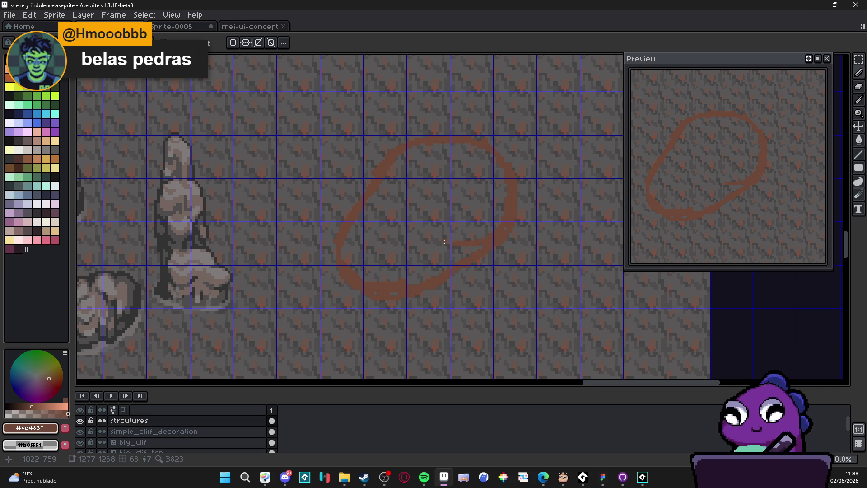
pyautogui.moveTo(432, 237)
pyautogui.mouseDown()
pyautogui.moveTo(413, 212)
pyautogui.moveTo(409, 182)
pyautogui.mouseUp()
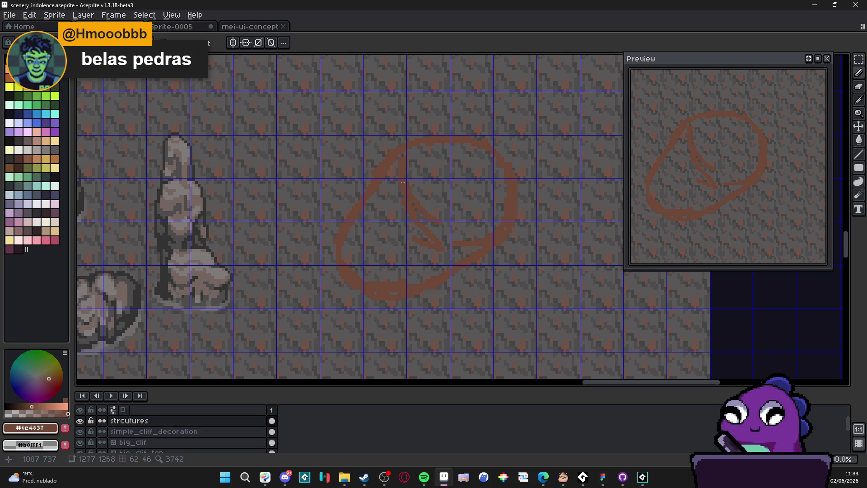
pyautogui.moveTo(506, 206); pyautogui.dragTo(503, 180)
pyautogui.press('g')
pyautogui.click(404, 249)
pyautogui.hotkey('ctrl', 'z')
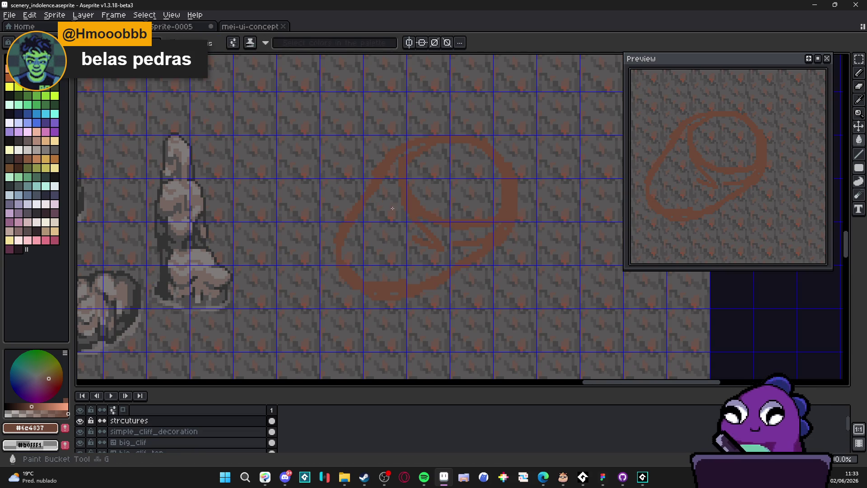
pyautogui.click(392, 208)
pyautogui.scroll(1, 410, 164)
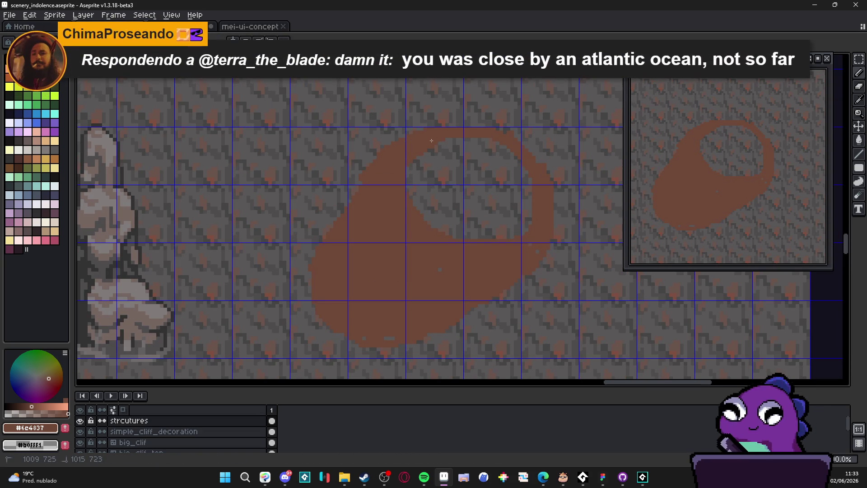
pyautogui.moveTo(455, 267); pyautogui.dragTo(470, 245)
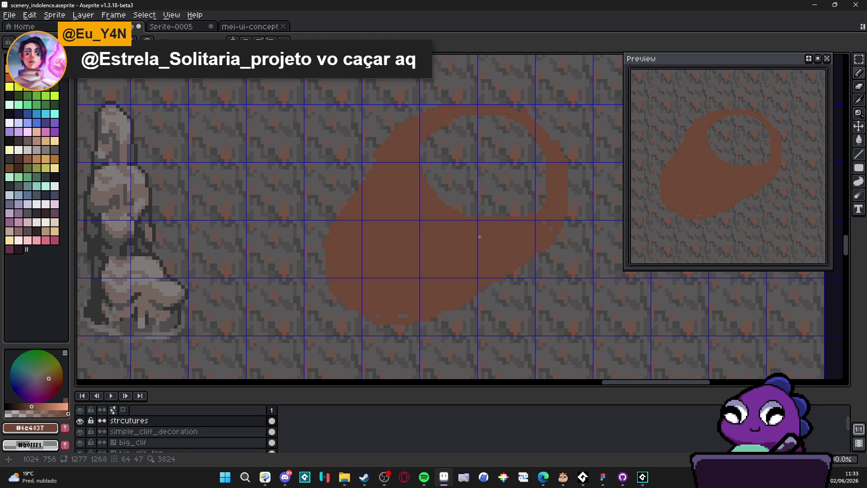
pyautogui.moveTo(434, 224); pyautogui.dragTo(440, 233)
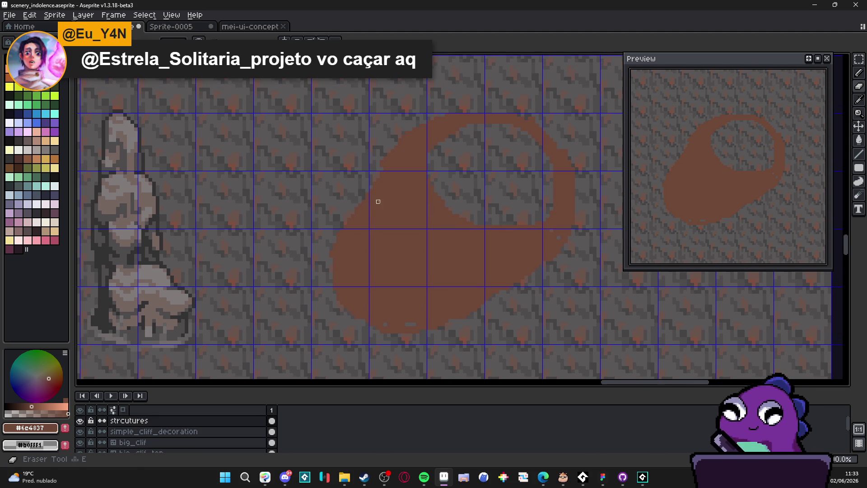
pyautogui.moveTo(418, 326); pyautogui.dragTo(384, 324)
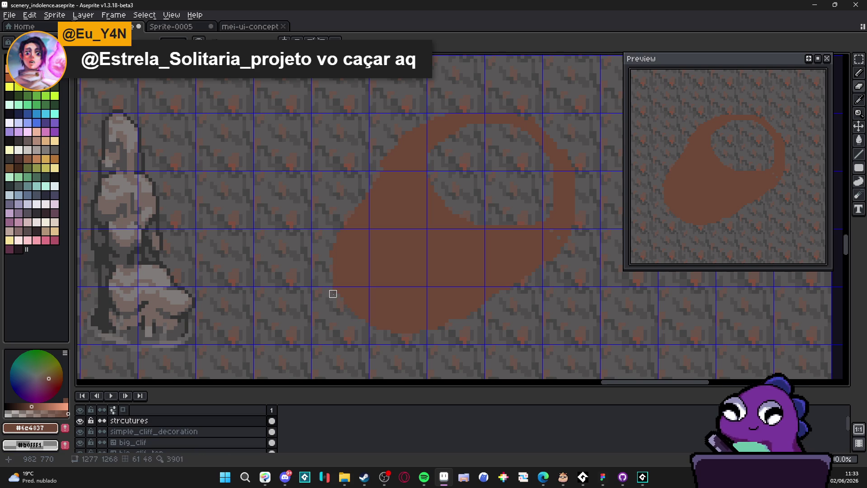
pyautogui.hscroll(3, 337, 286)
pyautogui.press('m')
pyautogui.scroll(-5, 535, 243)
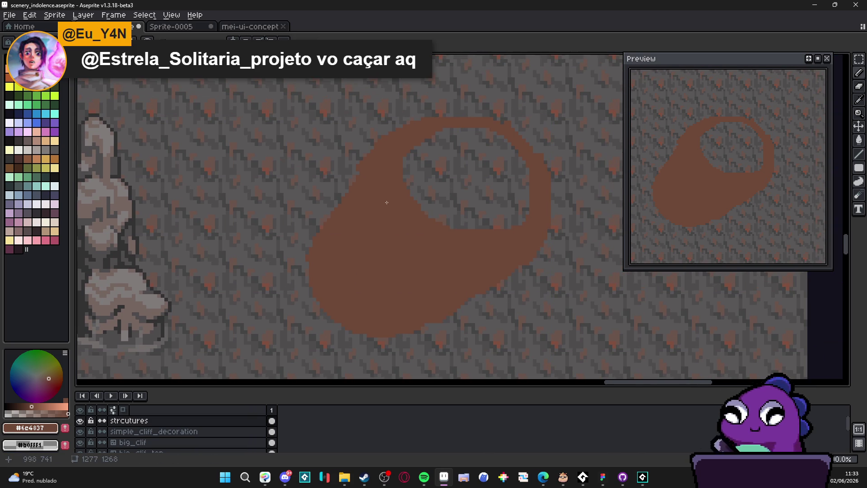
pyautogui.scroll(-3, 428, 228)
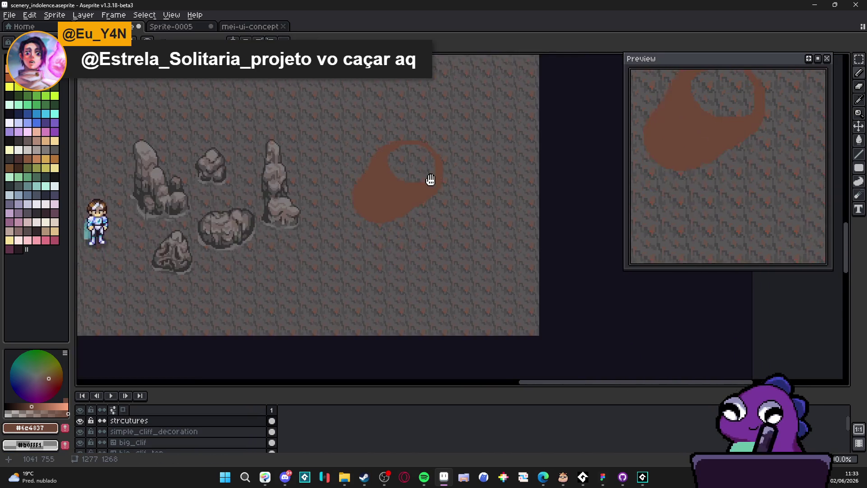
pyautogui.scroll(5, 94, 266)
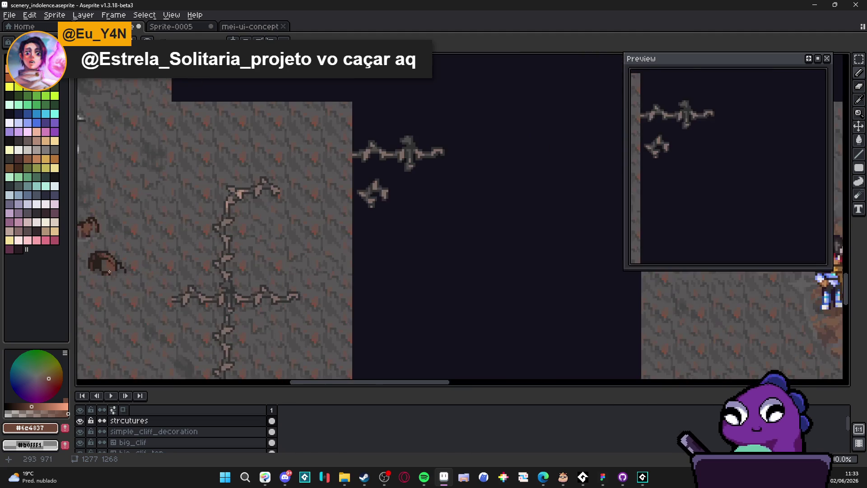
pyautogui.scroll(-4, 397, 193)
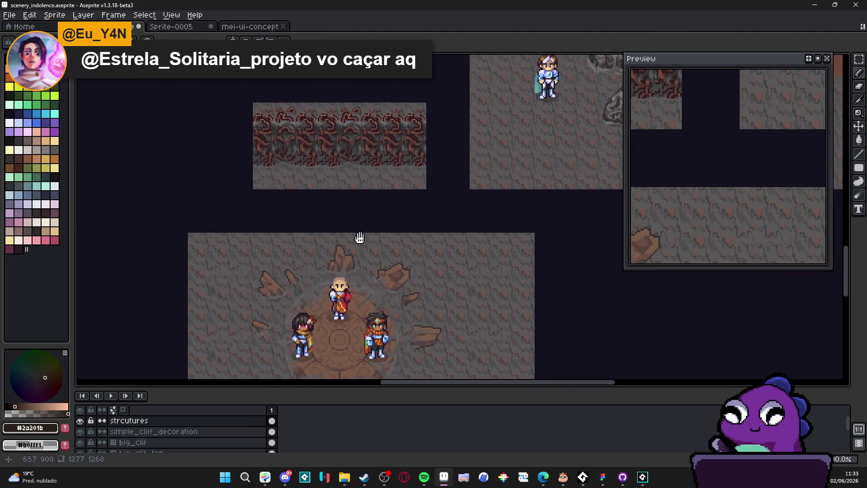
# - Pick up the brown tube, shift it down-left and commit its new position
pyautogui.scroll(3, 513, 150)
pyautogui.scroll(-2, 514, 150)
pyautogui.scroll(2, 447, 199)
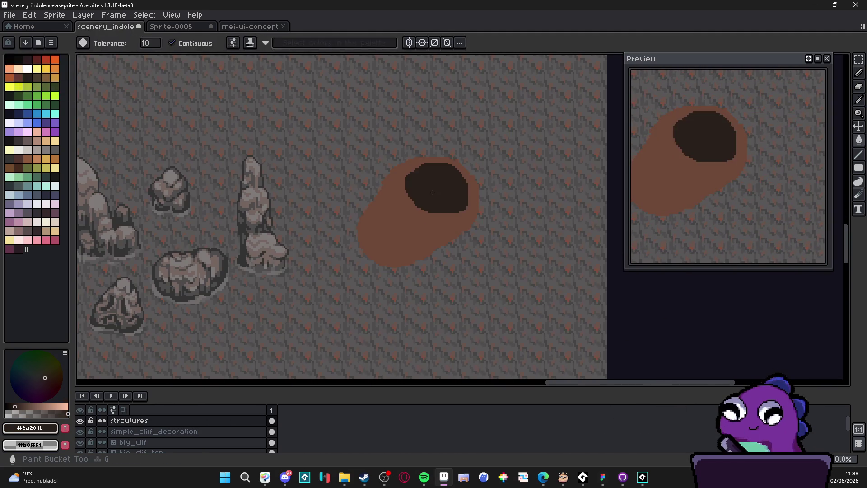
pyautogui.scroll(-2, 433, 210)
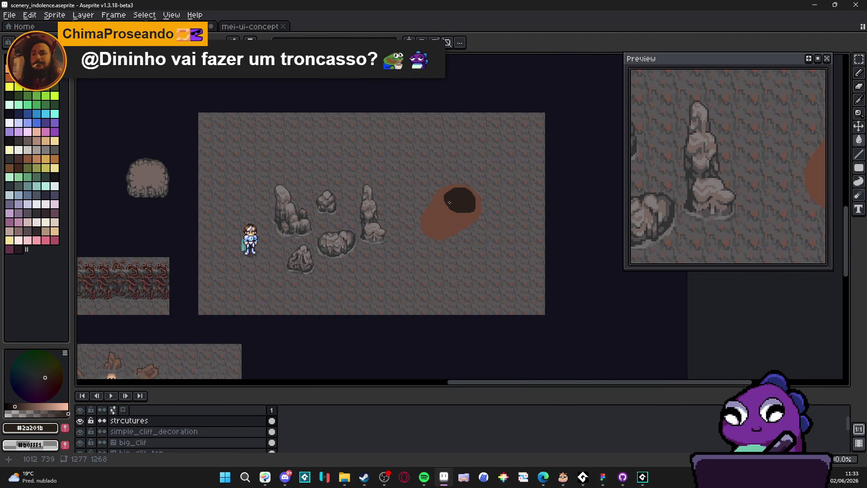
pyautogui.scroll(1, 452, 203)
pyautogui.moveTo(450, 225)
pyautogui.mouseDown()
pyautogui.moveTo(499, 209)
pyautogui.moveTo(523, 256)
pyautogui.moveTo(473, 219)
pyautogui.moveTo(468, 254)
pyautogui.mouseUp()
pyautogui.click(519, 263)
pyautogui.scroll(2, 467, 244)
pyautogui.press('Return')
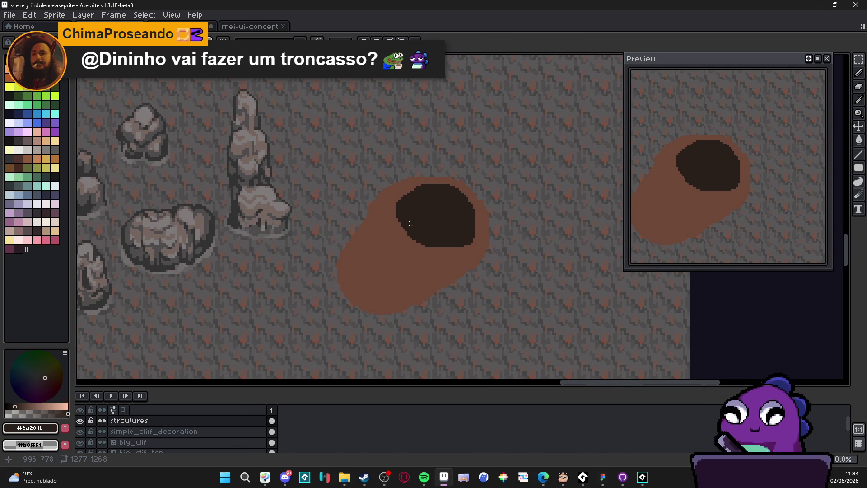
# - Draw a short dark line out from the opening's lower edge
pyautogui.scroll(-2, 427, 224)
pyautogui.scroll(-3, 427, 224)
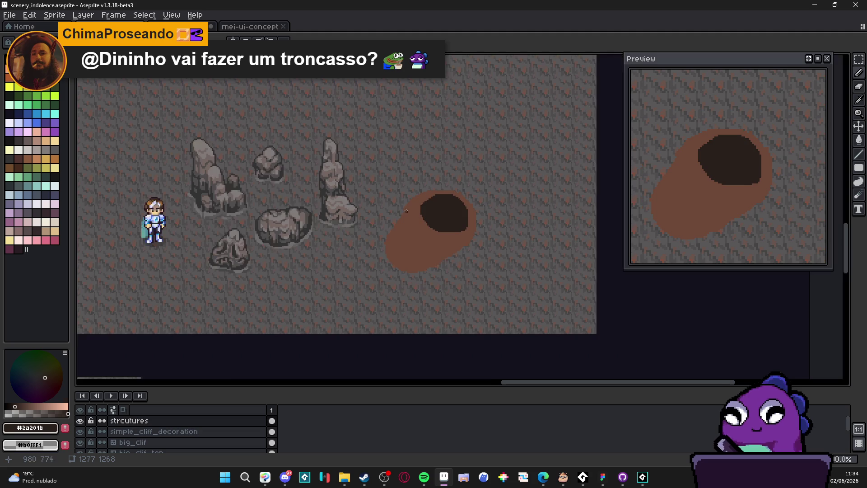
pyautogui.scroll(4, 453, 225)
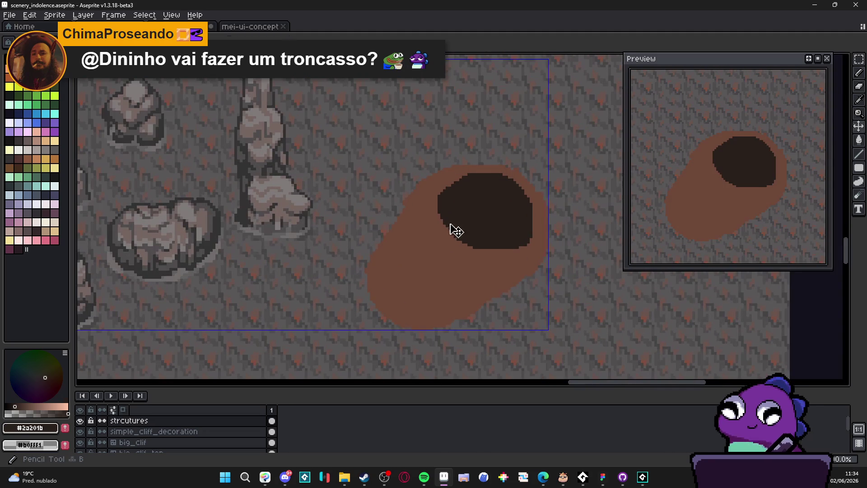
pyautogui.scroll(2, 447, 232)
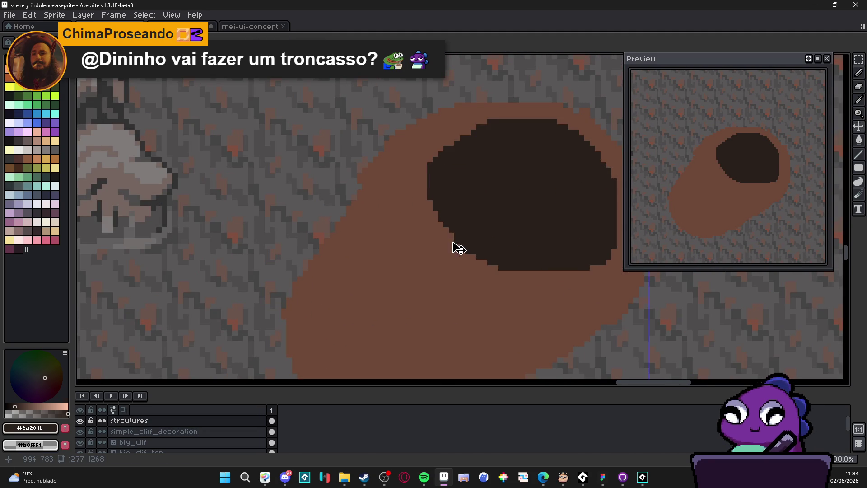
pyautogui.moveTo(442, 228); pyautogui.dragTo(412, 230)
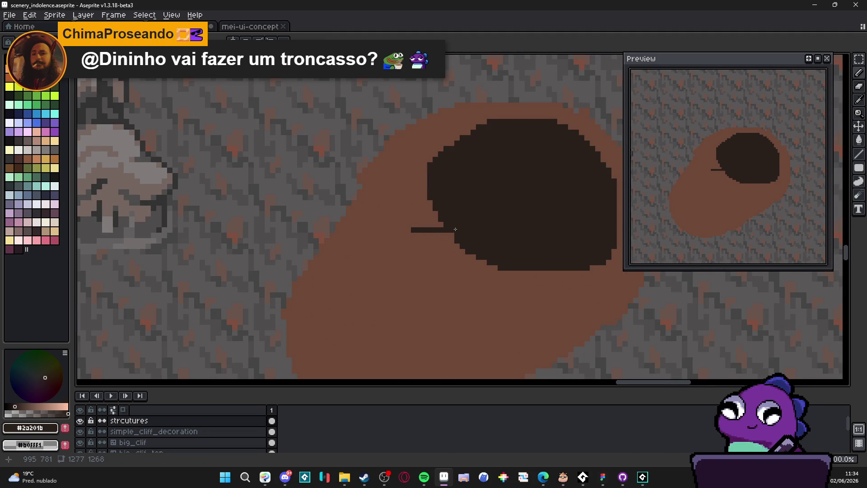
# - Draw a dark line from the opening's edge, snapped to 45°
pyautogui.scroll(-1, 362, 203)
pyautogui.click(292, 288)
pyautogui.keyDown('shift'); pyautogui.click(387, 158); pyautogui.keyUp('shift')
pyautogui.moveTo(388, 159)
pyautogui.mouseDown()
pyautogui.moveTo(395, 161)
pyautogui.moveTo(359, 149)
pyautogui.moveTo(382, 180)
pyautogui.moveTo(397, 168)
pyautogui.moveTo(378, 198)
pyautogui.moveTo(374, 186)
pyautogui.mouseUp()
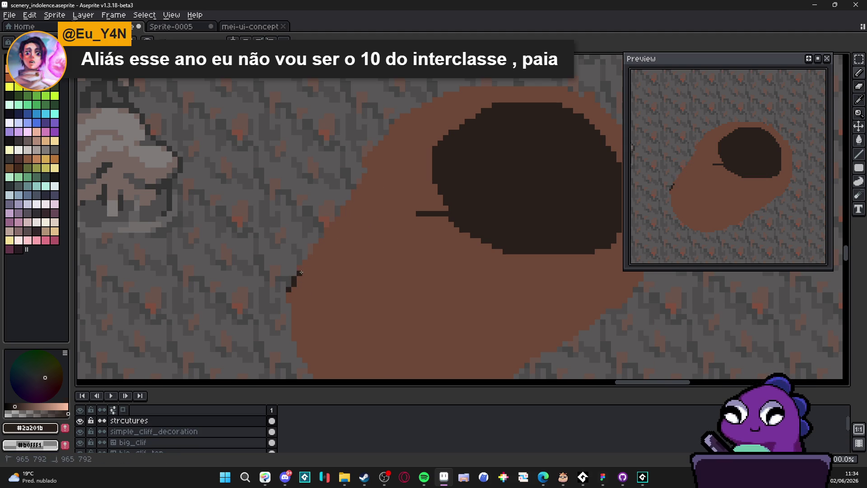
# - Add a short dark stroke on the tube's outer left edge
pyautogui.moveTo(300, 272); pyautogui.dragTo(307, 253)
pyautogui.scroll(-2, 339, 248)
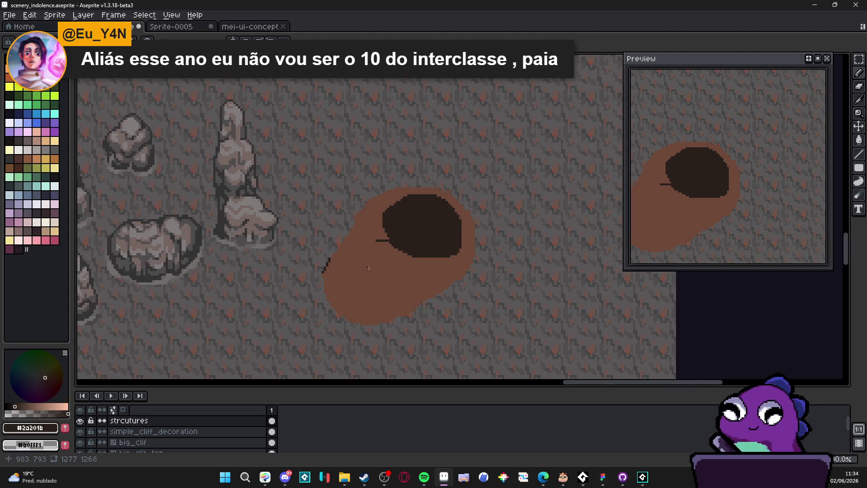
pyautogui.scroll(1, 352, 249)
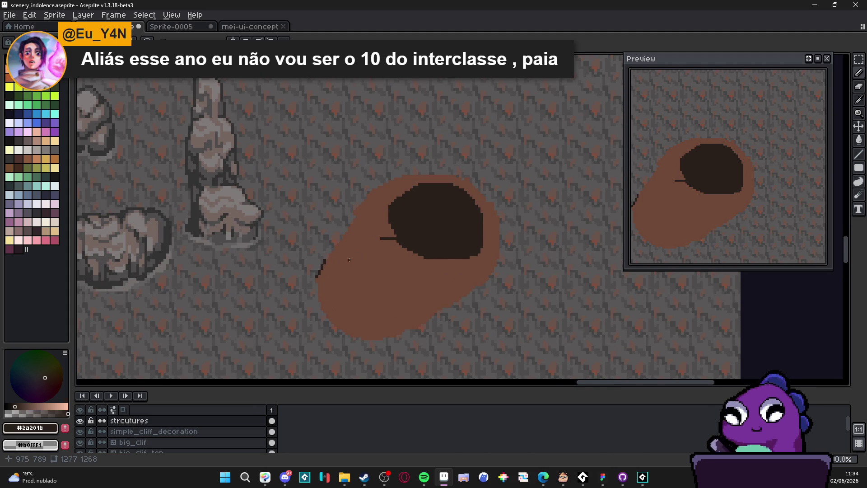
pyautogui.scroll(-1, 352, 255)
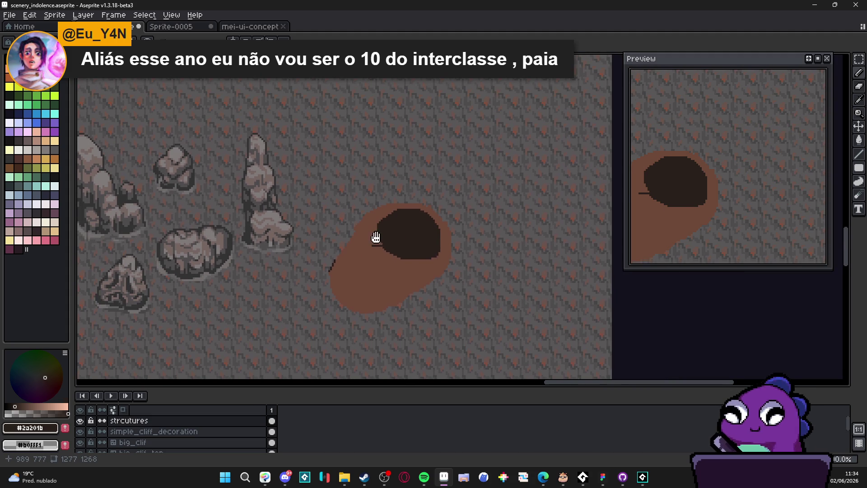
pyautogui.scroll(-1, 377, 238)
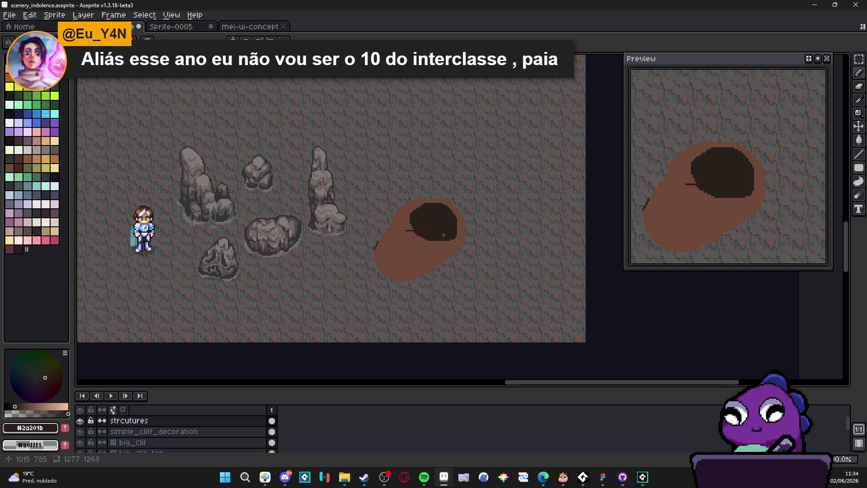
pyautogui.scroll(2, 458, 229)
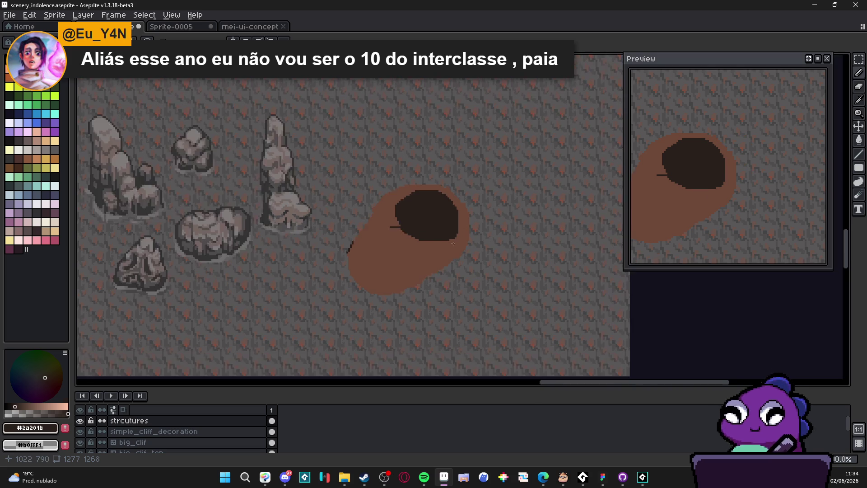
pyautogui.press('b')
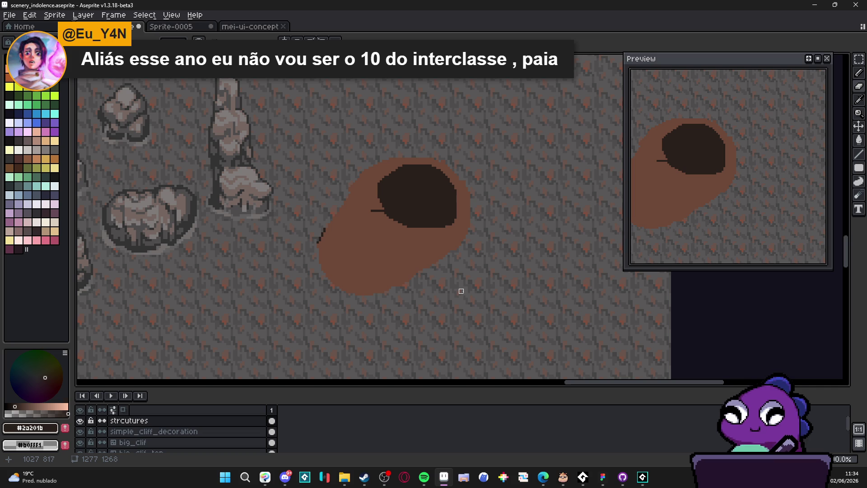
# - Draw a 45° guide line across the tube and delete the brown area beyond it
pyautogui.scroll(2, 460, 297)
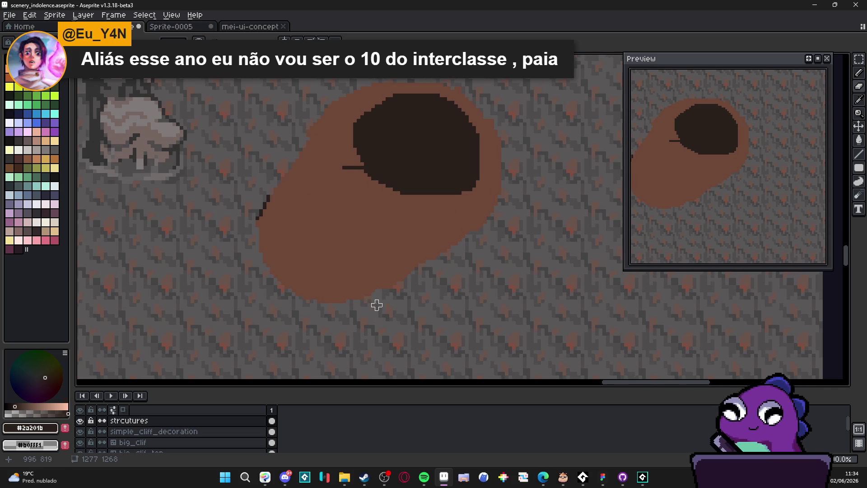
pyautogui.moveTo(369, 301)
pyautogui.mouseDown()
pyautogui.moveTo(507, 199)
pyautogui.moveTo(503, 189)
pyautogui.moveTo(490, 205)
pyautogui.moveTo(500, 193)
pyautogui.mouseUp()
pyautogui.press('w')
pyautogui.click(480, 223)
pyautogui.press('Delete')
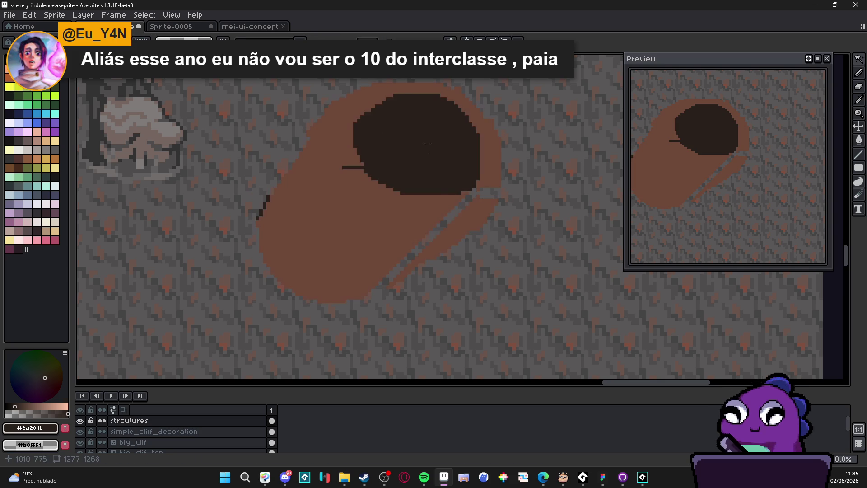
# - Erase the brown strip right of the opening and along the tube's upper-left edge
pyautogui.press('e')
pyautogui.moveTo(488, 175)
pyautogui.mouseDown()
pyautogui.moveTo(488, 188)
pyautogui.moveTo(488, 124)
pyautogui.moveTo(499, 199)
pyautogui.moveTo(496, 139)
pyautogui.mouseUp()
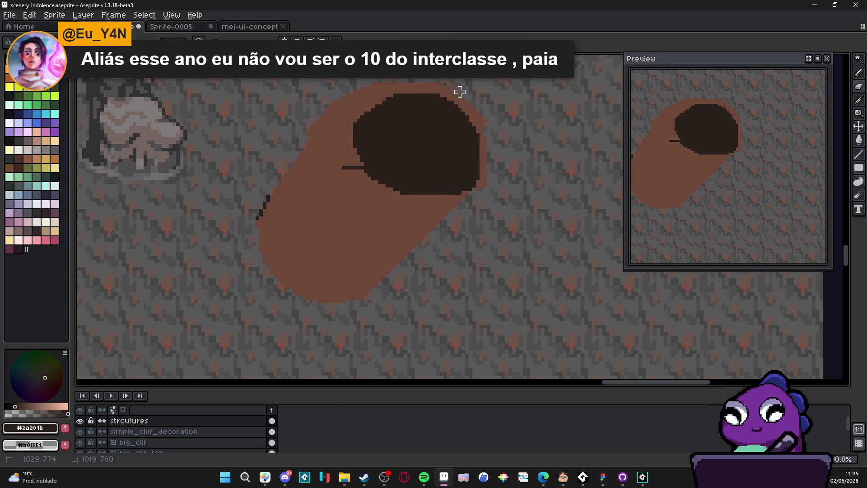
pyautogui.moveTo(348, 103); pyautogui.dragTo(332, 125)
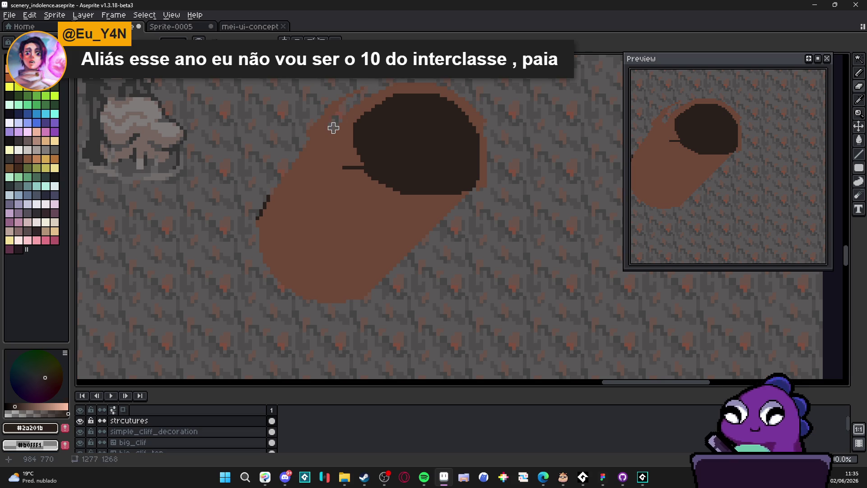
pyautogui.keyDown('shift'); pyautogui.click(254, 229); pyautogui.keyUp('shift')
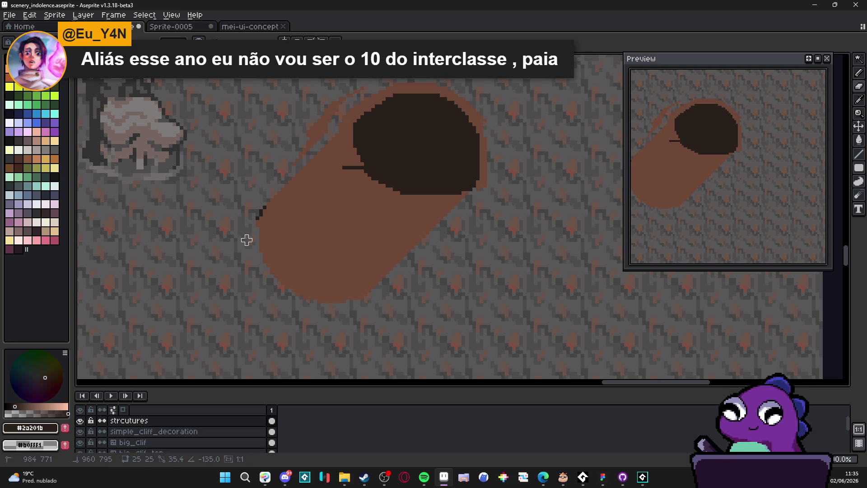
pyautogui.moveTo(366, 88)
pyautogui.mouseDown()
pyautogui.moveTo(339, 101)
pyautogui.moveTo(293, 162)
pyautogui.moveTo(319, 128)
pyautogui.moveTo(319, 142)
pyautogui.mouseUp()
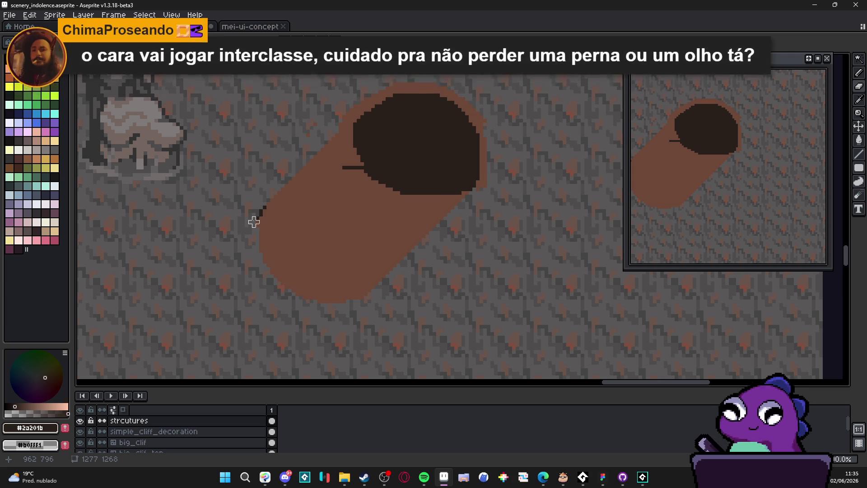
# - Extend the dark left-edge stroke, then repaint stray dark pixels in brown #6c4837
pyautogui.press('b')
pyautogui.moveTo(267, 207); pyautogui.dragTo(271, 204)
pyautogui.scroll(1, 280, 200)
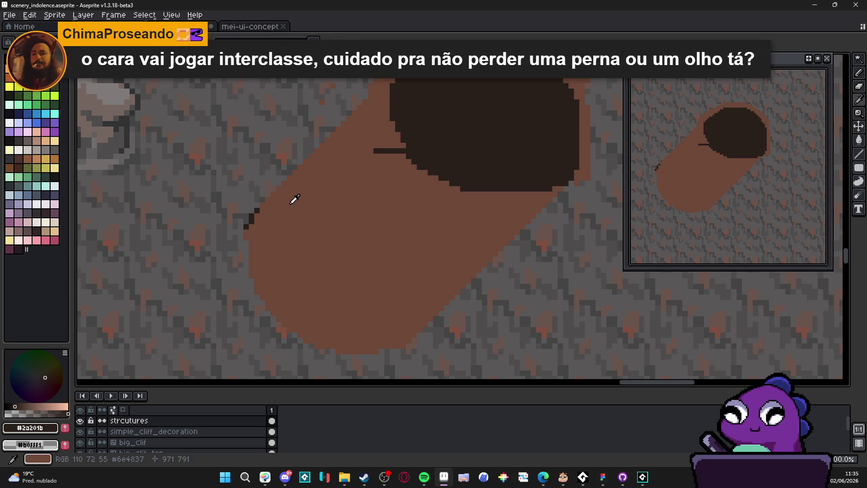
pyautogui.keyDown('alt'); pyautogui.click(271, 203); pyautogui.keyUp('alt')
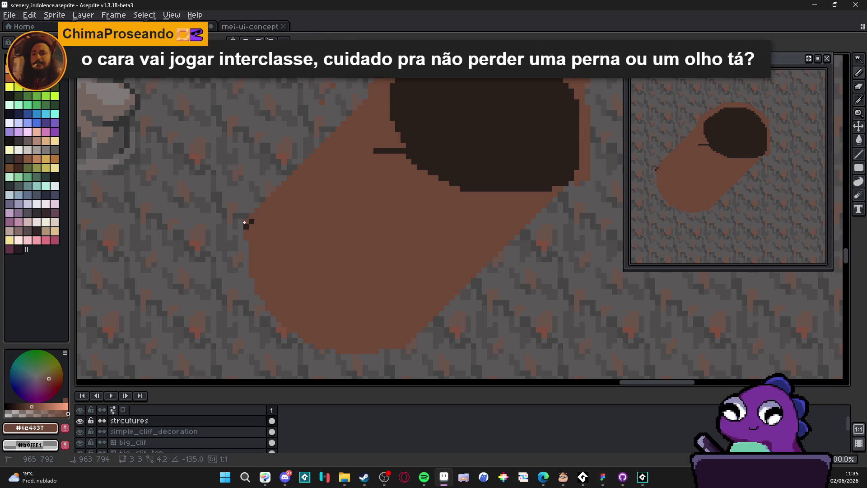
pyautogui.click(250, 222)
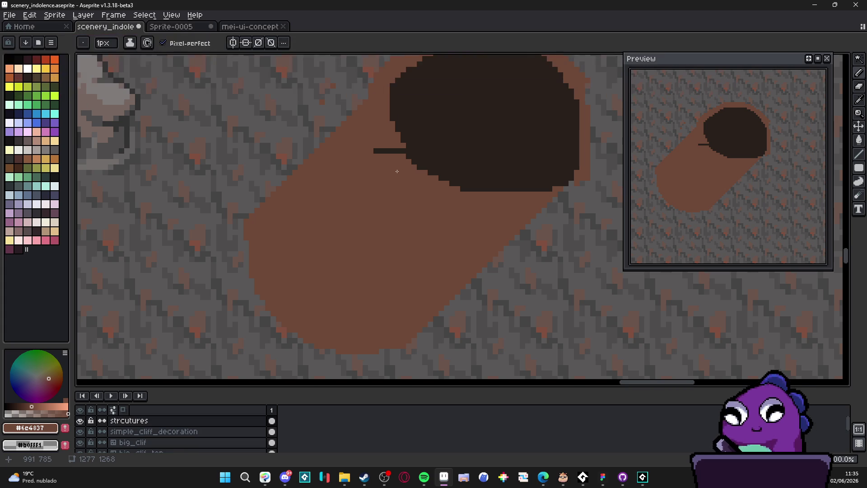
pyautogui.scroll(-1, 389, 167)
pyautogui.scroll(1, 360, 195)
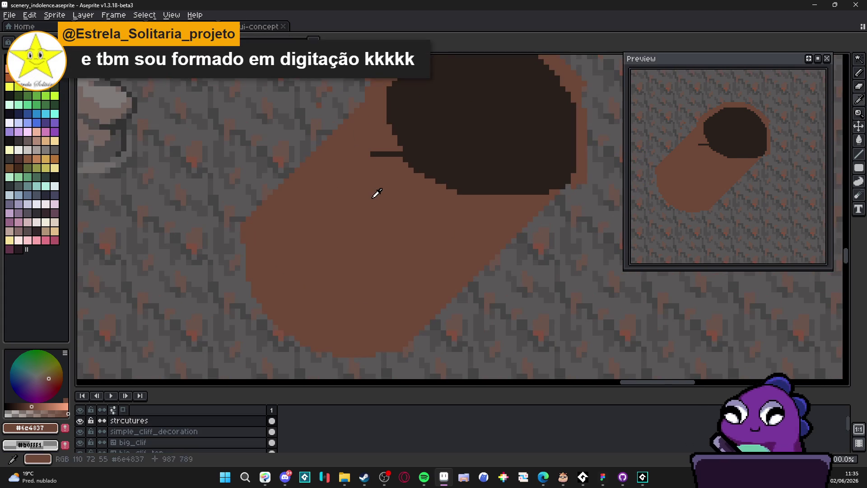
pyautogui.scroll(2, 365, 197)
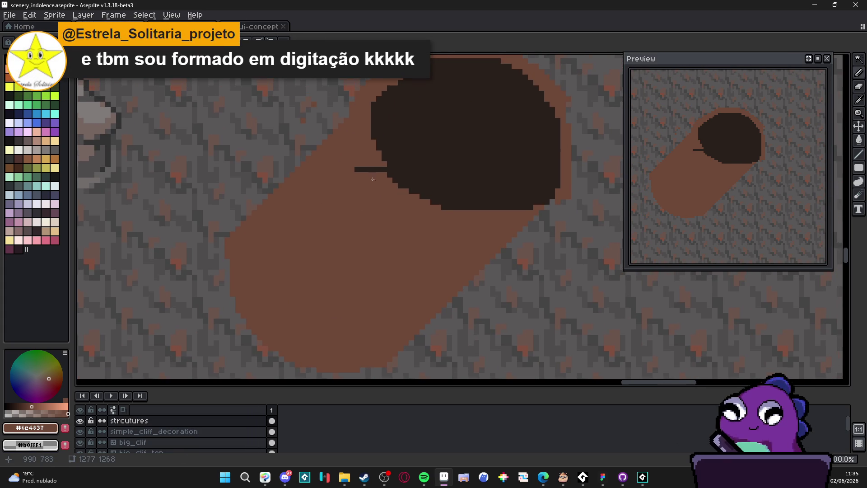
pyautogui.scroll(1, 374, 177)
# - Repaint the dark line left of the opening and the hole's lower-right edge pixels brown
pyautogui.moveTo(349, 167); pyautogui.dragTo(375, 167)
pyautogui.scroll(-2, 357, 183)
pyautogui.scroll(3, 407, 187)
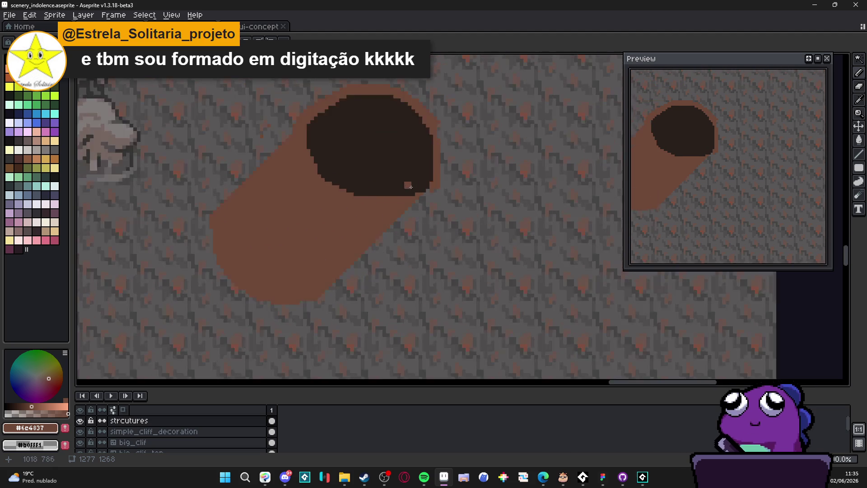
pyautogui.moveTo(409, 207); pyautogui.dragTo(381, 203)
pyautogui.click(432, 181)
pyautogui.click(423, 185)
pyautogui.click(440, 167)
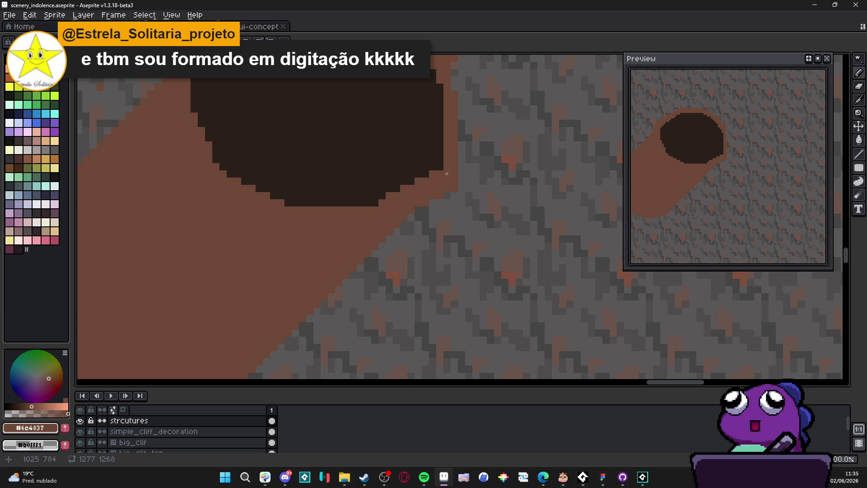
pyautogui.click(432, 167)
pyautogui.click(375, 196)
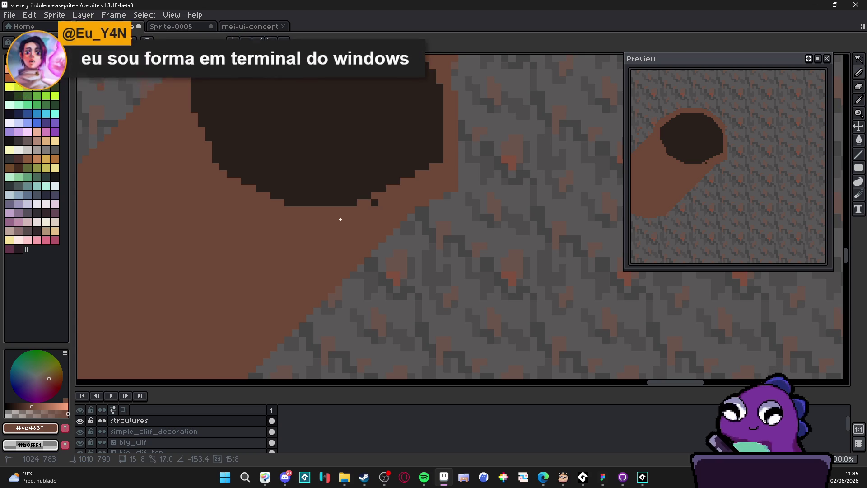
pyautogui.scroll(-3, 374, 202)
pyautogui.scroll(3, 413, 199)
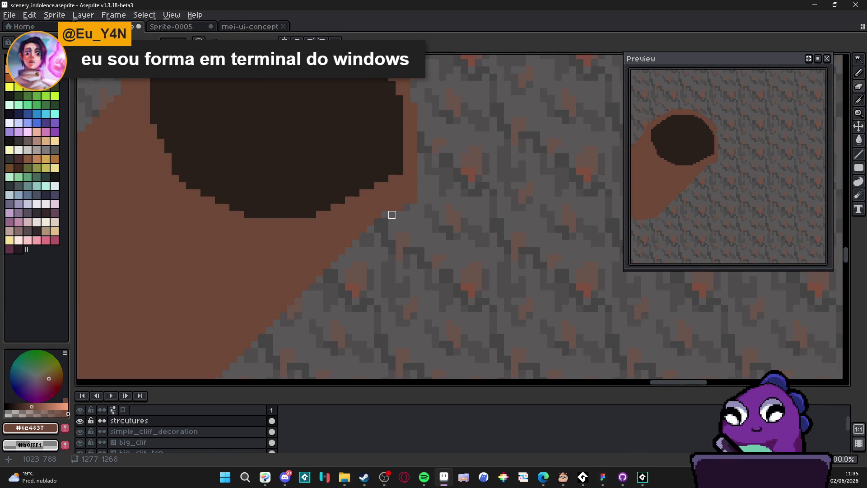
# - Zoom out and back in to inspect the tube and its new spout, then deselect with Ctrl+D
pyautogui.scroll(-3, 409, 200)
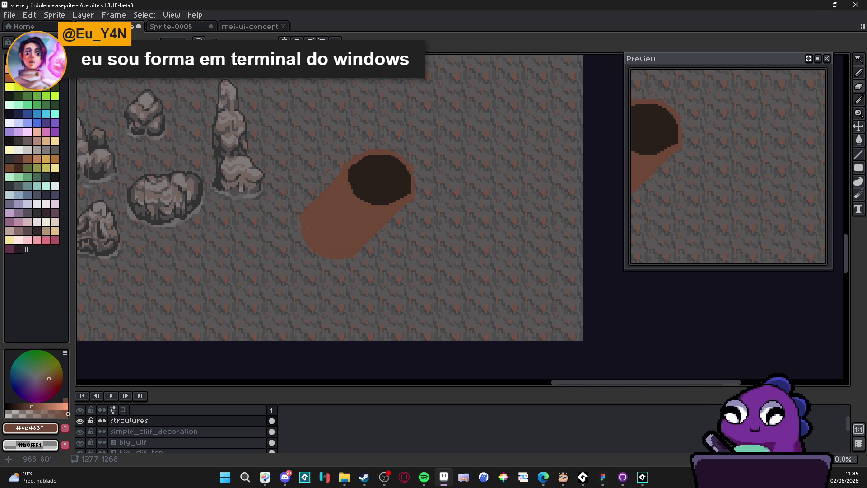
pyautogui.scroll(-2, 361, 209)
pyautogui.scroll(1, 352, 210)
pyautogui.scroll(-1, 346, 209)
pyautogui.scroll(1, 341, 209)
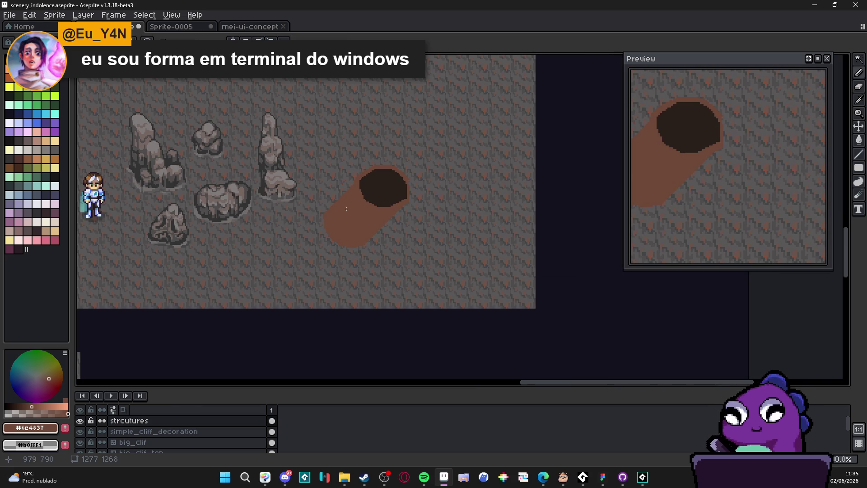
pyautogui.scroll(2, 367, 212)
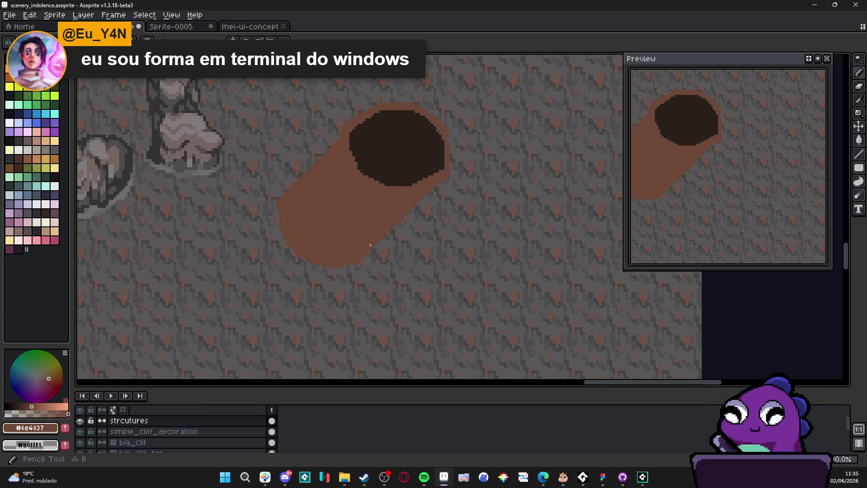
pyautogui.scroll(-2, 356, 234)
pyautogui.scroll(1, 355, 235)
pyautogui.scroll(-1, 392, 221)
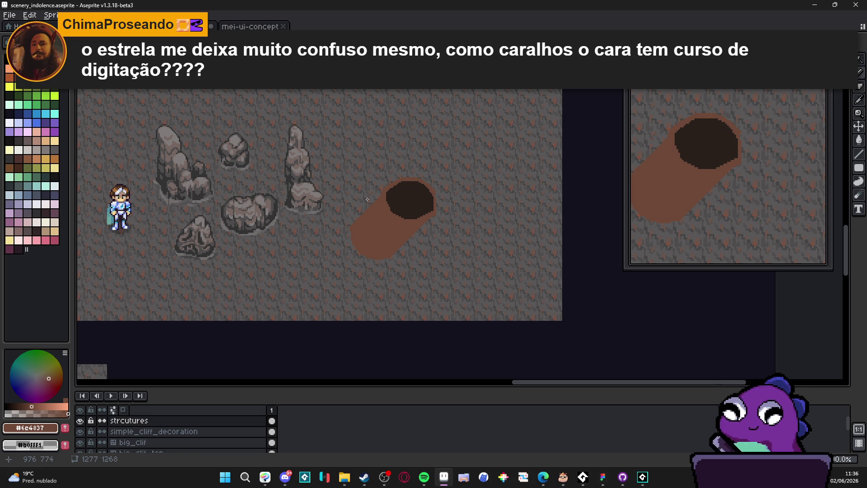
pyautogui.scroll(5, 361, 203)
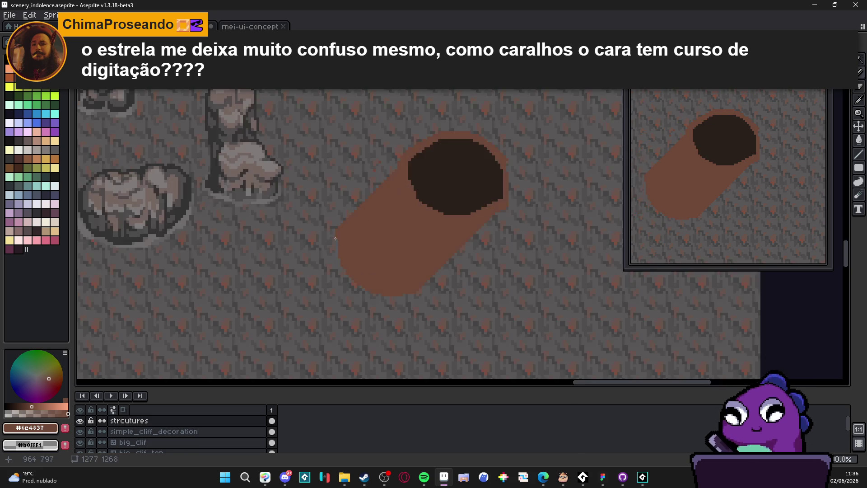
pyautogui.hotkey('ctrl', 'd')
# - Draw a brown line up-left from the tube's left edge and fill the gap back to the tube
pyautogui.moveTo(341, 232)
pyautogui.mouseDown()
pyautogui.moveTo(321, 204)
pyautogui.moveTo(282, 191)
pyautogui.moveTo(288, 219)
pyautogui.moveTo(277, 257)
pyautogui.moveTo(279, 251)
pyautogui.mouseUp()
pyautogui.moveTo(301, 205)
pyautogui.mouseDown()
pyautogui.moveTo(337, 244)
pyautogui.moveTo(293, 233)
pyautogui.moveTo(301, 245)
pyautogui.moveTo(318, 245)
pyautogui.mouseUp()
pyautogui.press('e')
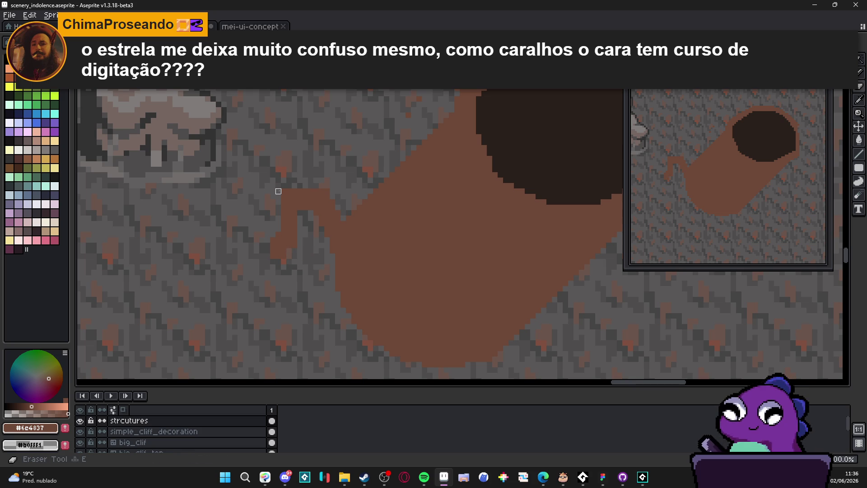
pyautogui.moveTo(339, 239); pyautogui.dragTo(330, 226)
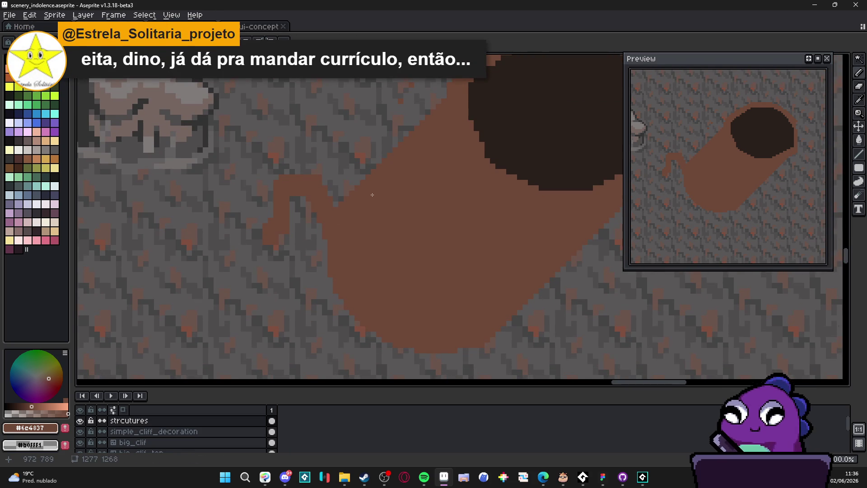
# - Curl the spout with brown lines down-left and leftward, patching a grey pixel brown
pyautogui.scroll(-2, 381, 223)
pyautogui.scroll(1, 344, 239)
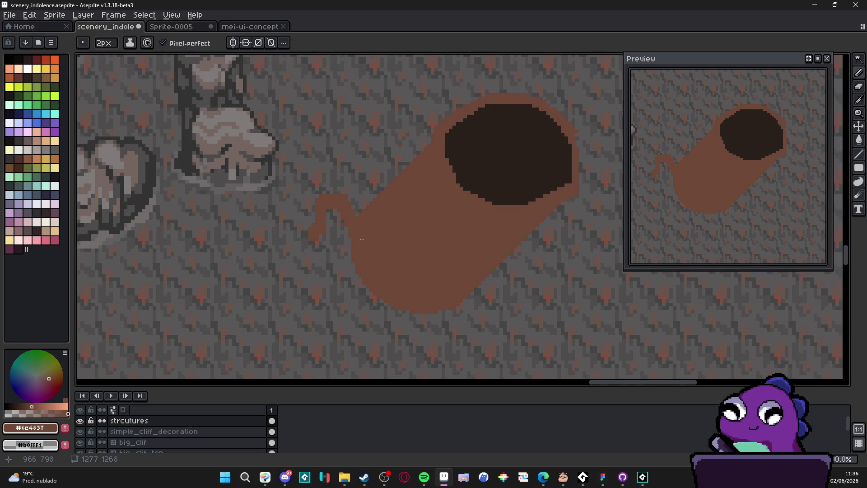
pyautogui.scroll(2, 321, 252)
pyautogui.scroll(-2, 361, 244)
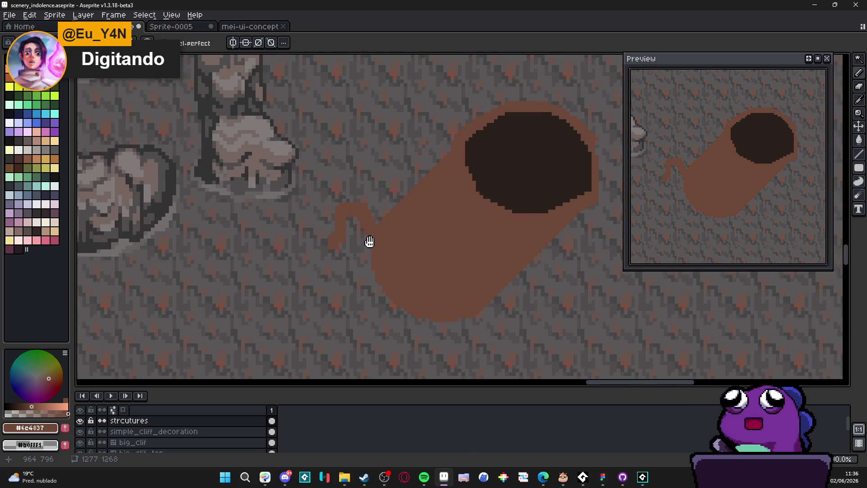
pyautogui.scroll(2, 365, 214)
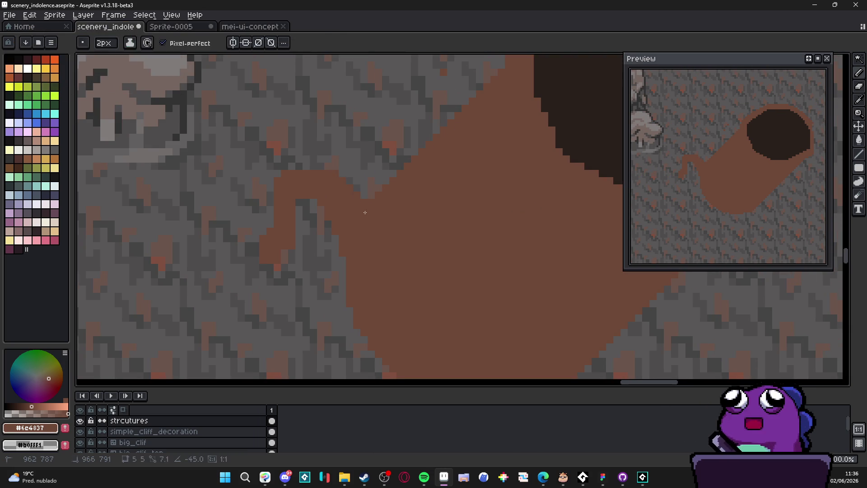
pyautogui.scroll(-3, 368, 220)
pyautogui.scroll(1, 360, 219)
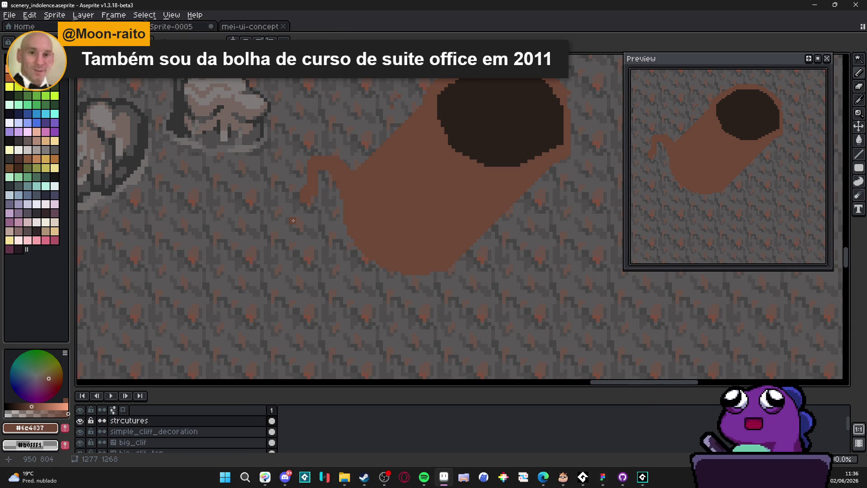
pyautogui.scroll(-1, 316, 219)
pyautogui.scroll(1, 350, 211)
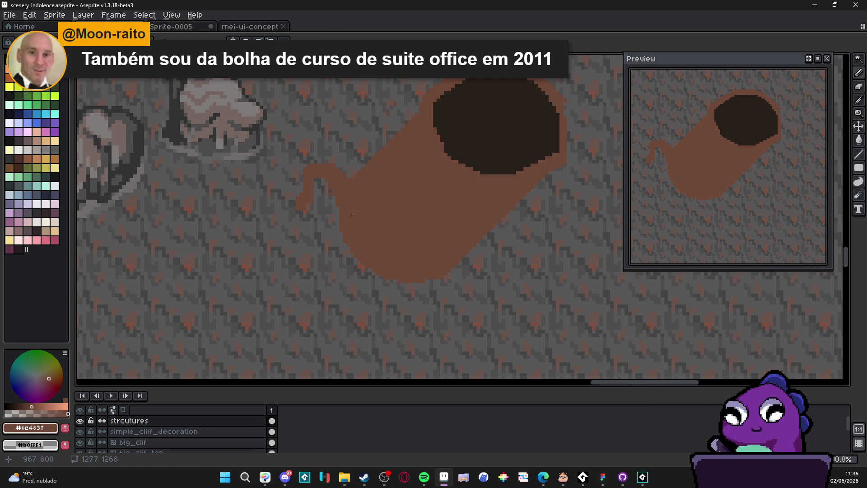
pyautogui.scroll(1, 333, 204)
pyautogui.moveTo(333, 204)
pyautogui.mouseDown()
pyautogui.moveTo(277, 257)
pyautogui.moveTo(301, 252)
pyautogui.moveTo(246, 246)
pyautogui.mouseUp()
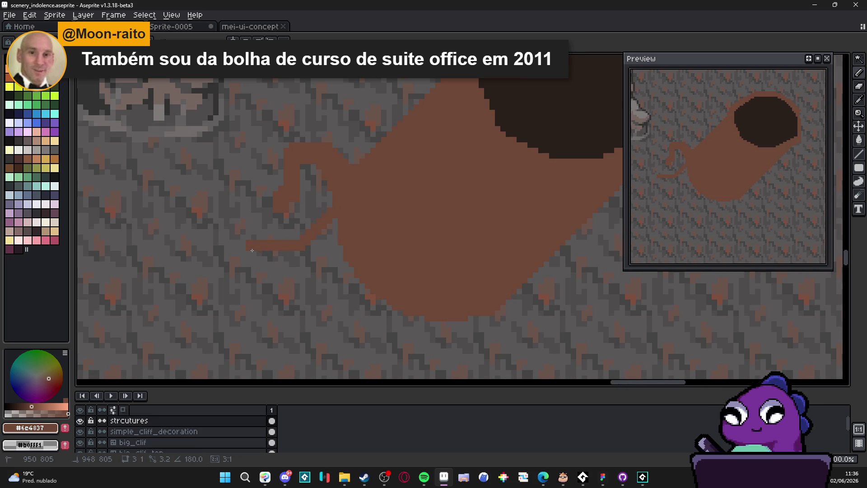
pyautogui.moveTo(366, 253); pyautogui.dragTo(306, 252)
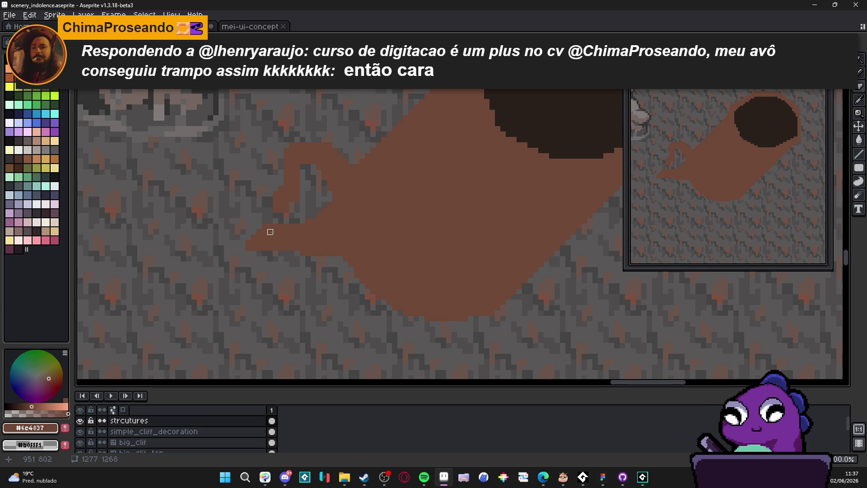
pyautogui.scroll(2, 270, 229)
pyautogui.click(227, 250)
pyautogui.press('b')
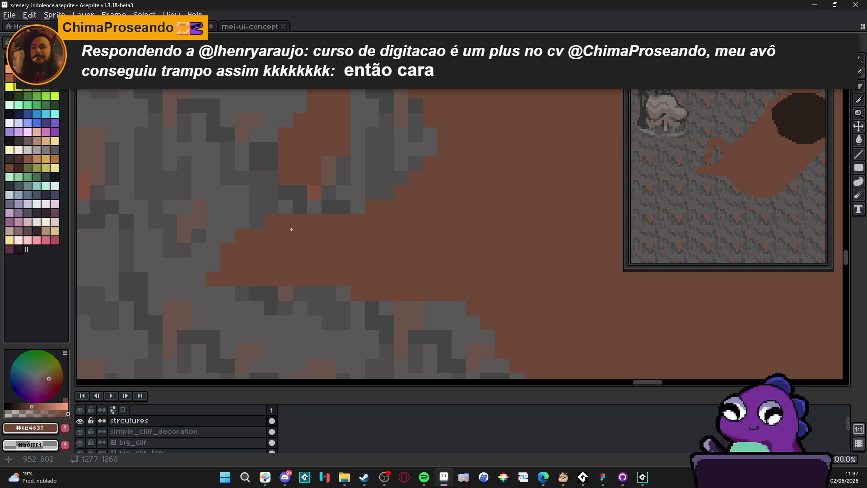
pyautogui.scroll(-4, 294, 231)
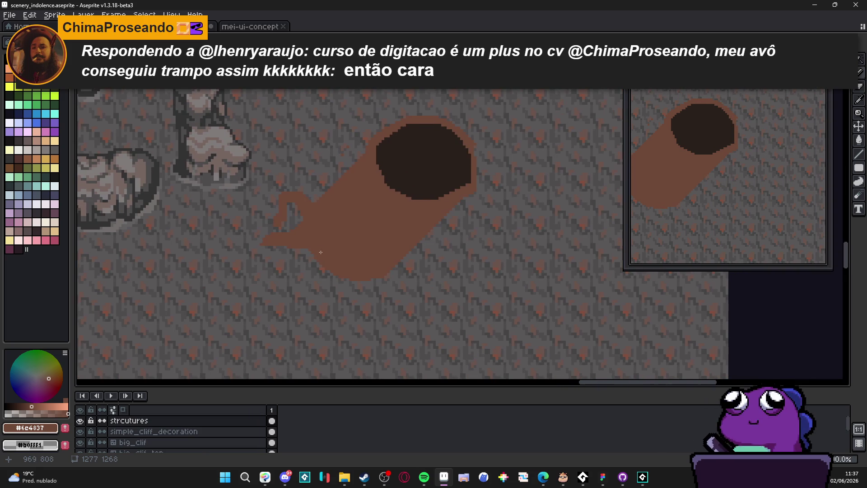
pyautogui.scroll(-1, 382, 262)
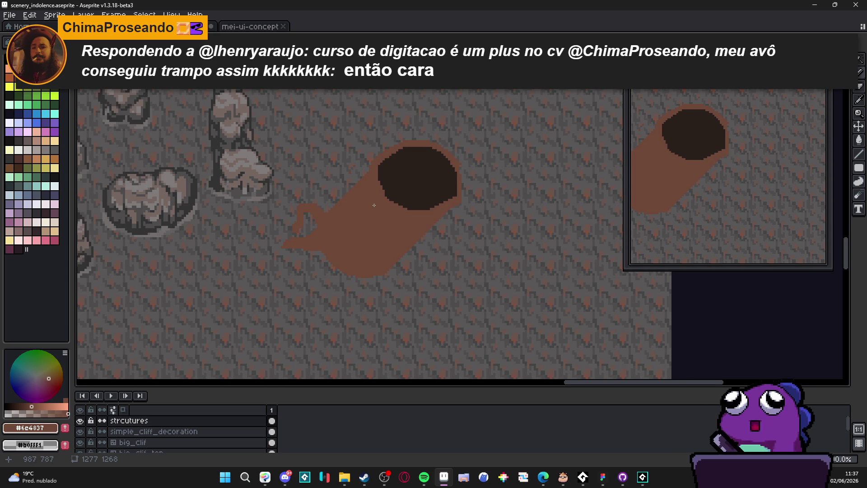
pyautogui.scroll(-1, 369, 208)
pyautogui.scroll(-1, 382, 210)
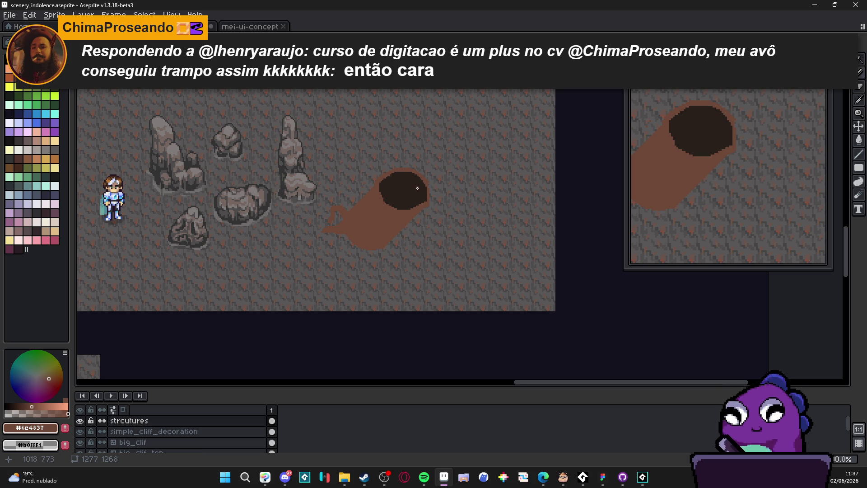
pyautogui.scroll(1, 419, 188)
pyautogui.scroll(1, 414, 189)
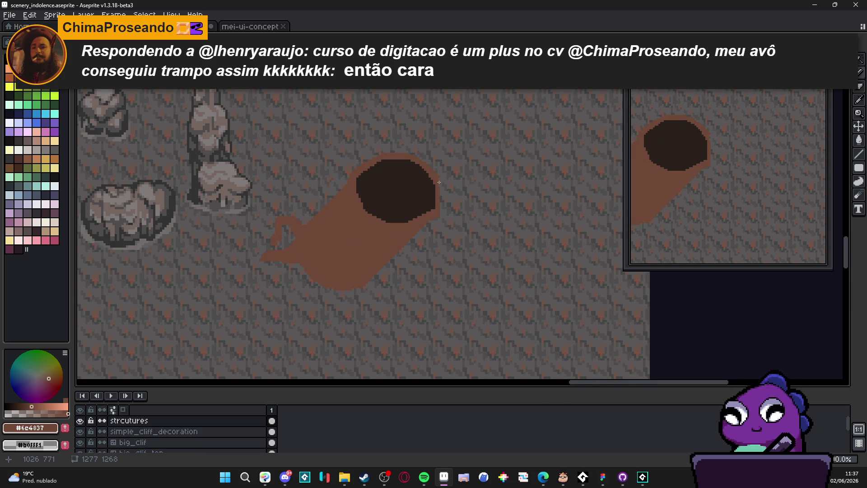
pyautogui.scroll(2, 439, 182)
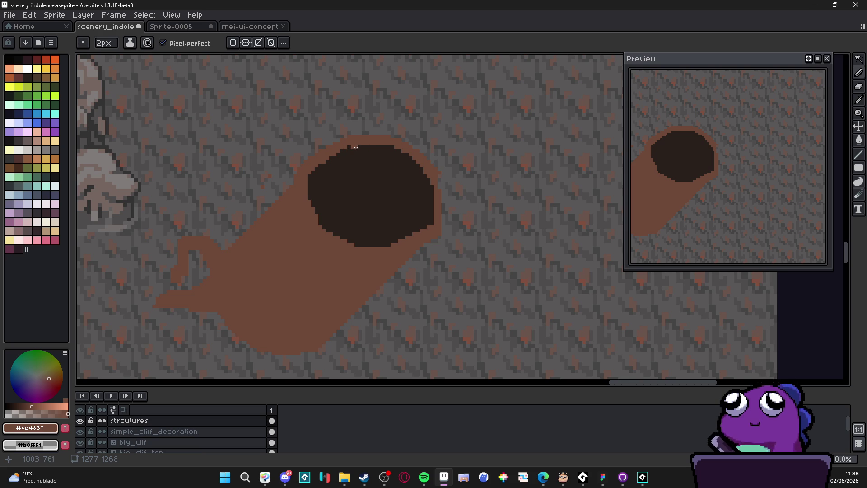
pyautogui.press('e')
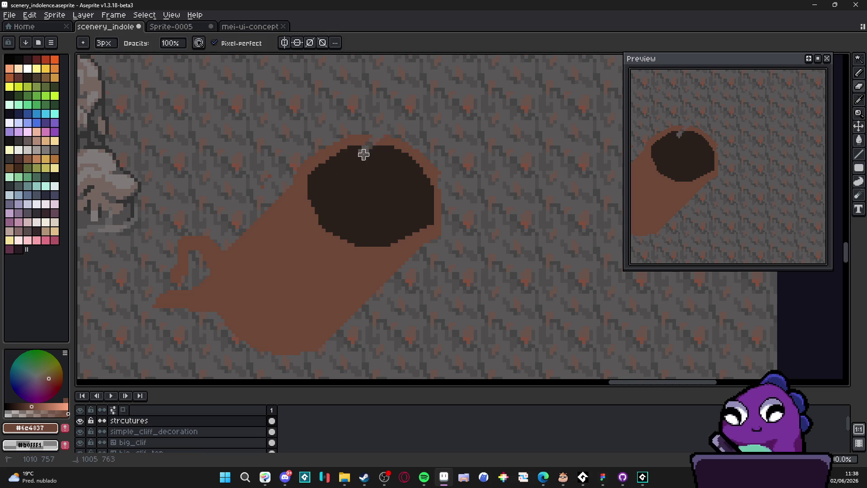
# - Erase notches into the hole's top edge, then pencil and bucket-fill its inside with light grey 56
pyautogui.moveTo(364, 154)
pyautogui.mouseDown()
pyautogui.moveTo(383, 143)
pyautogui.moveTo(406, 164)
pyautogui.moveTo(434, 169)
pyautogui.moveTo(425, 153)
pyautogui.moveTo(446, 187)
pyautogui.moveTo(402, 228)
pyautogui.moveTo(429, 223)
pyautogui.moveTo(419, 253)
pyautogui.moveTo(439, 201)
pyautogui.mouseUp()
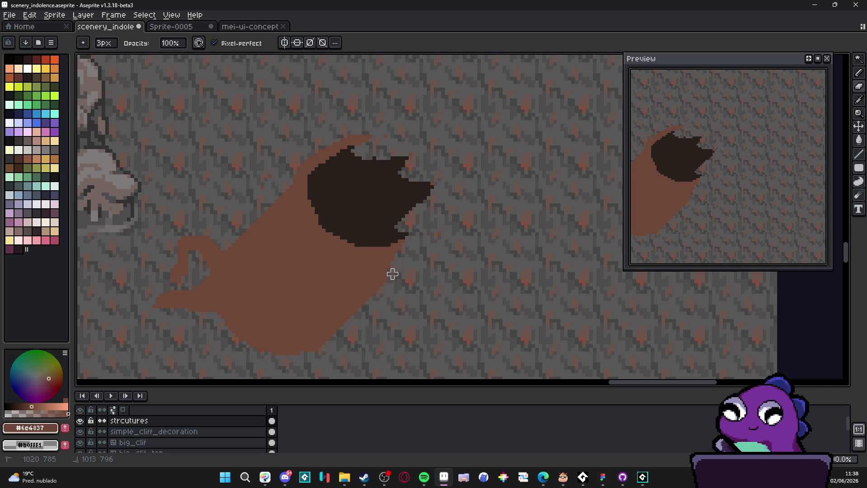
pyautogui.press('b')
pyautogui.scroll(1, 360, 172)
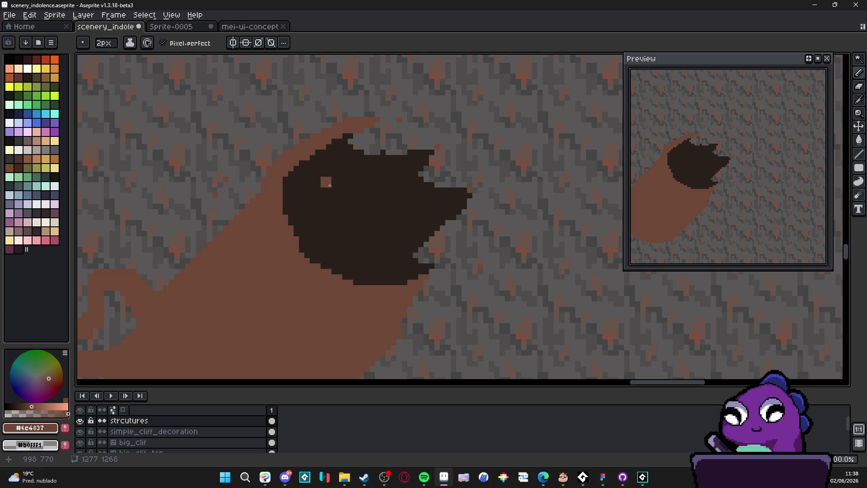
pyautogui.keyDown('alt'); pyautogui.click(317, 207); pyautogui.keyUp('alt')
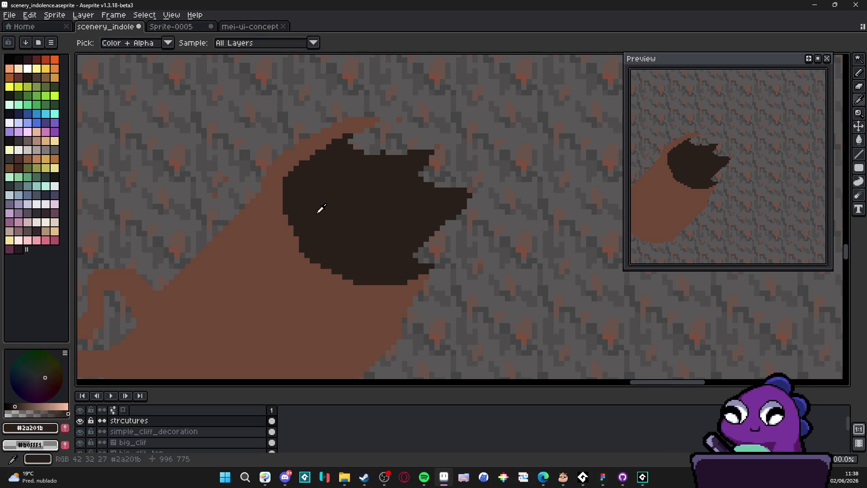
pyautogui.click(27, 140)
pyautogui.moveTo(316, 153)
pyautogui.mouseDown()
pyautogui.moveTo(342, 162)
pyautogui.moveTo(394, 211)
pyautogui.moveTo(402, 264)
pyautogui.moveTo(415, 279)
pyautogui.mouseUp()
pyautogui.press('g')
pyautogui.click(378, 224)
# - Eyedrop the medium brown #8c5b3e from the cliff texture as the drawing colour
pyautogui.press('b')
pyautogui.scroll(-2, 379, 226)
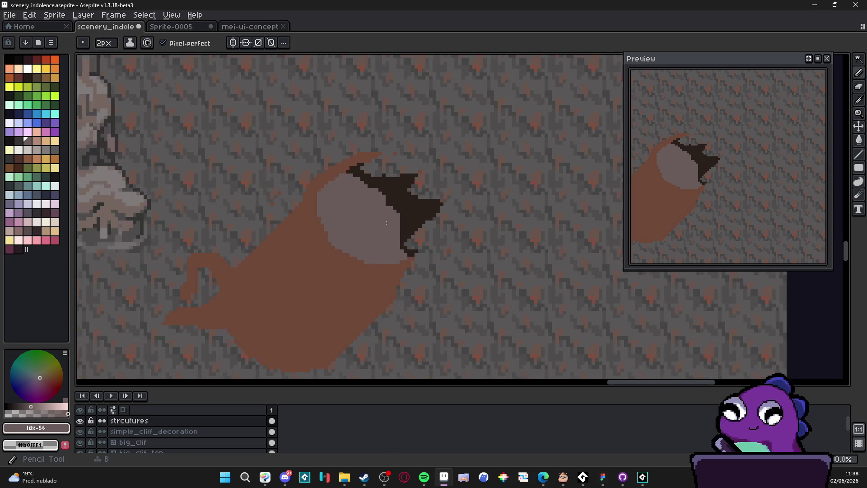
pyautogui.scroll(1, 386, 283)
pyautogui.keyDown('alt'); pyautogui.click(386, 283); pyautogui.keyUp('alt')
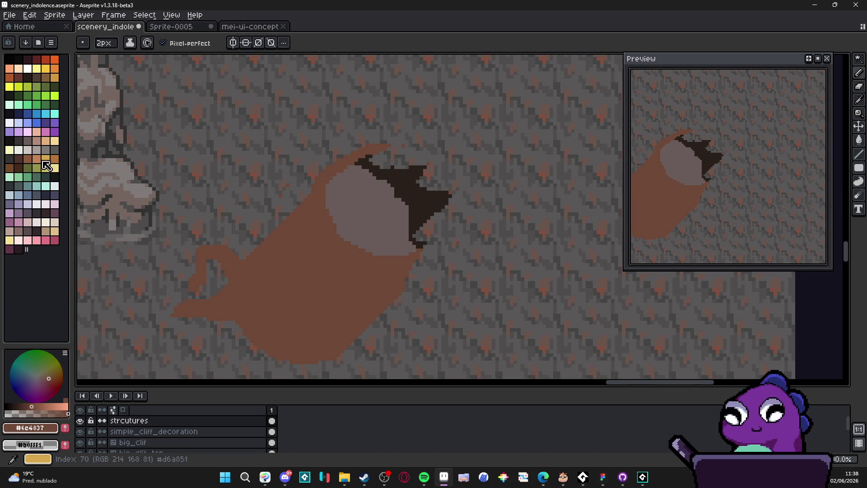
pyautogui.scroll(-5, 250, 212)
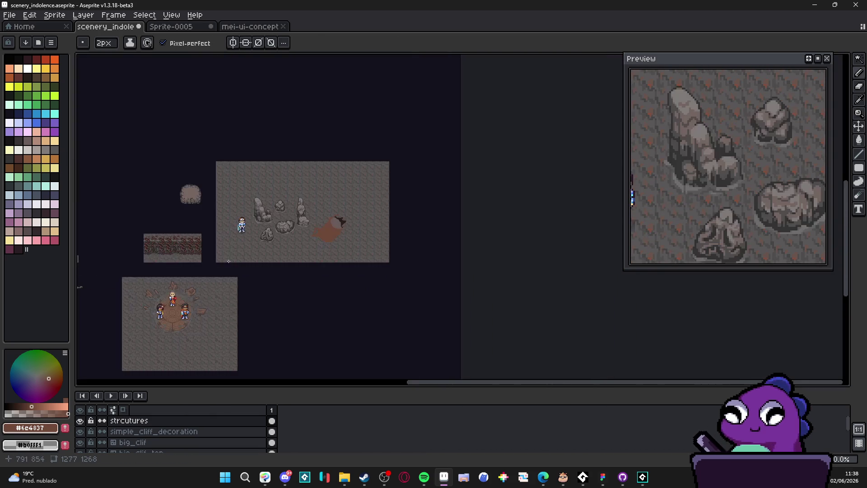
pyautogui.scroll(5, 250, 211)
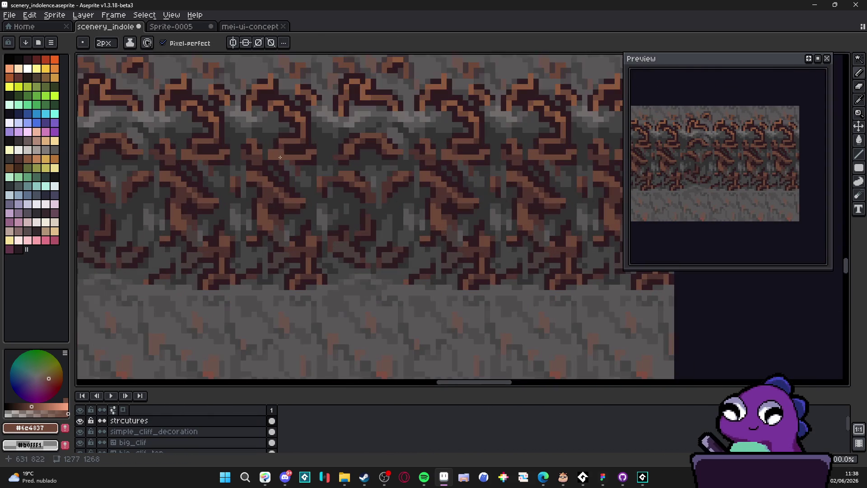
pyautogui.keyDown('alt'); pyautogui.click(299, 119); pyautogui.keyUp('alt')
pyautogui.scroll(-5, 343, 199)
pyautogui.moveTo(702, 142)
pyautogui.mouseDown()
pyautogui.moveTo(493, 194)
pyautogui.moveTo(366, 192)
pyautogui.mouseUp()
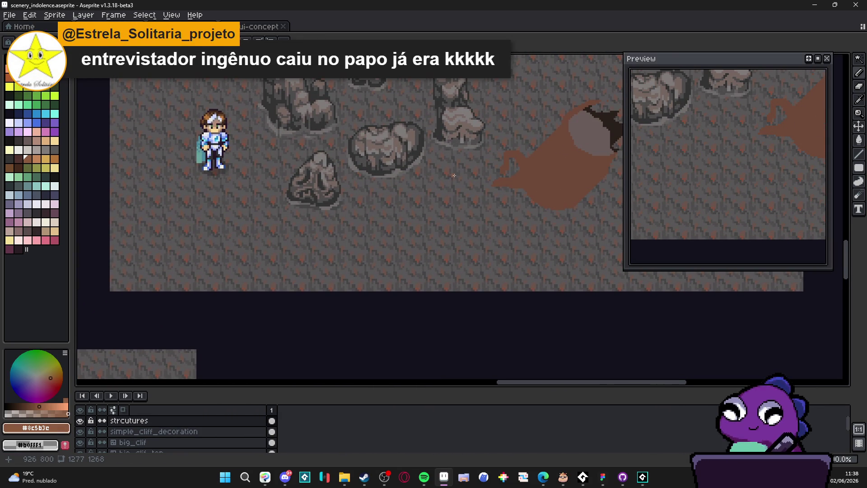
# - Paint a lighter brown rim arc around the top-left of the grey opening
pyautogui.moveTo(454, 177); pyautogui.dragTo(259, 177)
pyautogui.scroll(2, 360, 221)
pyautogui.keyDown('ctrl'); pyautogui.click(360, 220); pyautogui.keyUp('ctrl')
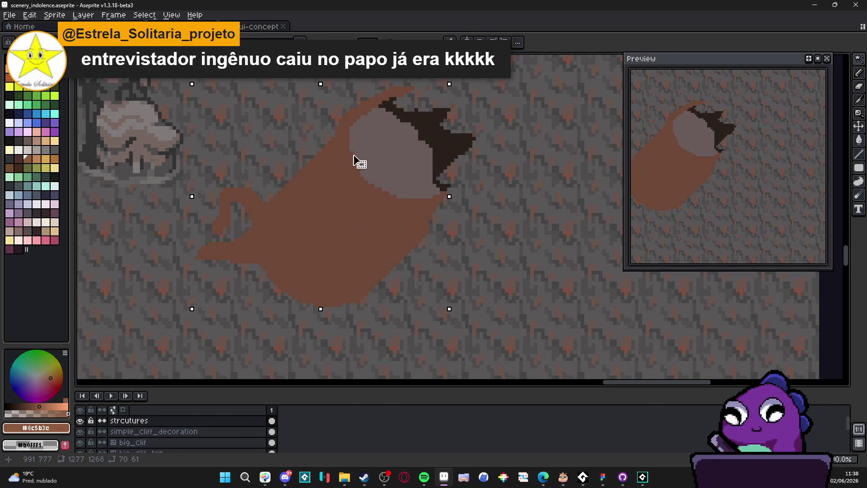
pyautogui.scroll(1, 344, 129)
pyautogui.moveTo(336, 131)
pyautogui.mouseDown()
pyautogui.moveTo(341, 183)
pyautogui.moveTo(389, 232)
pyautogui.moveTo(435, 248)
pyautogui.moveTo(504, 240)
pyautogui.mouseUp()
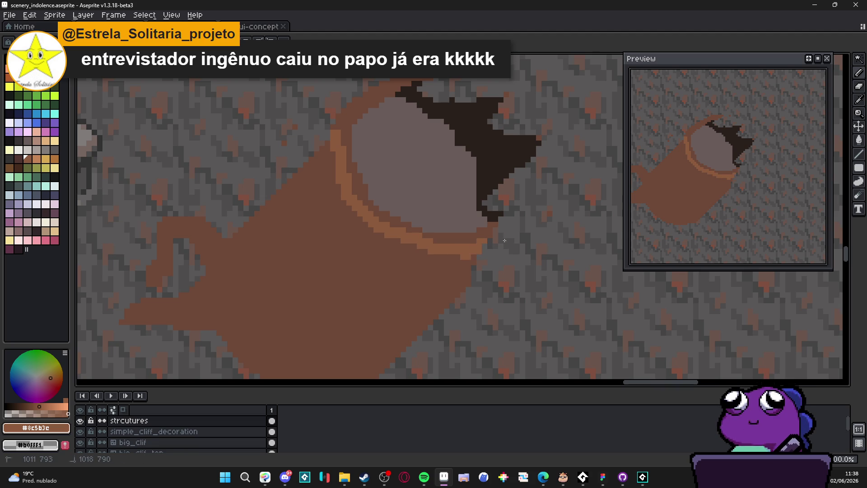
pyautogui.moveTo(338, 132); pyautogui.dragTo(434, 72)
# - Extend the brown rim up-right along the opening's edge to meet the jagged dark shape
pyautogui.moveTo(401, 134); pyautogui.dragTo(388, 159)
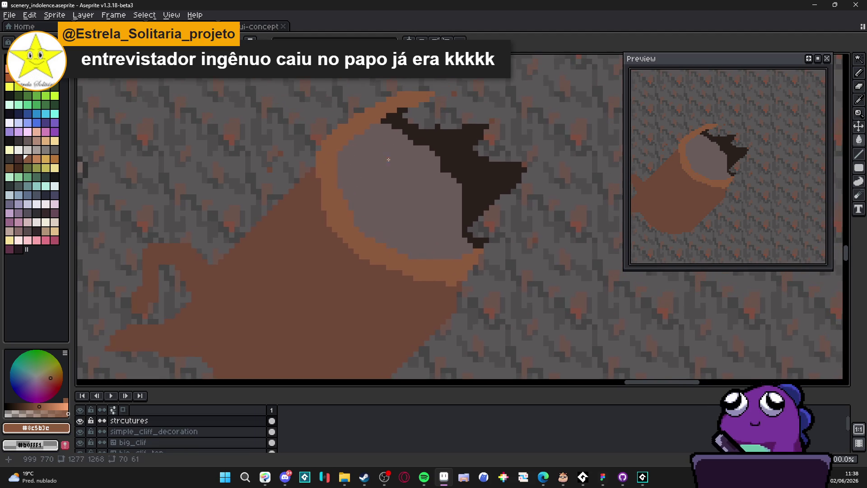
pyautogui.scroll(-3, 406, 203)
pyautogui.scroll(3, 416, 214)
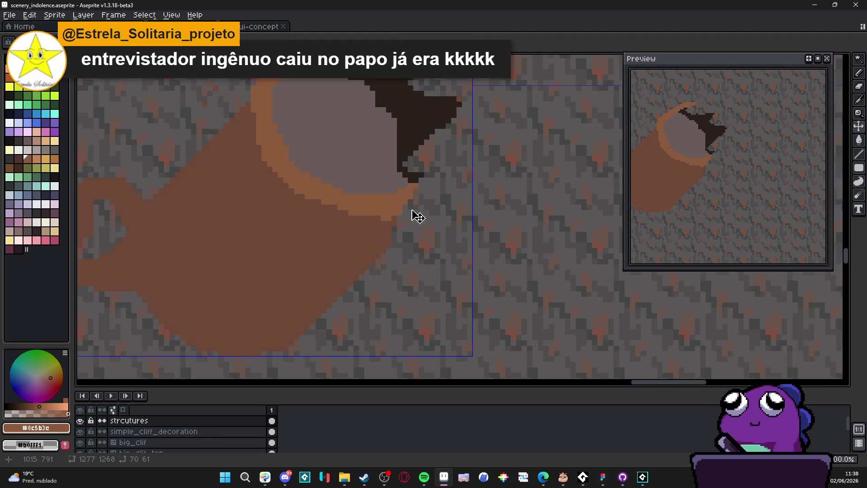
pyautogui.scroll(1, 423, 203)
pyautogui.moveTo(427, 187); pyautogui.dragTo(439, 170)
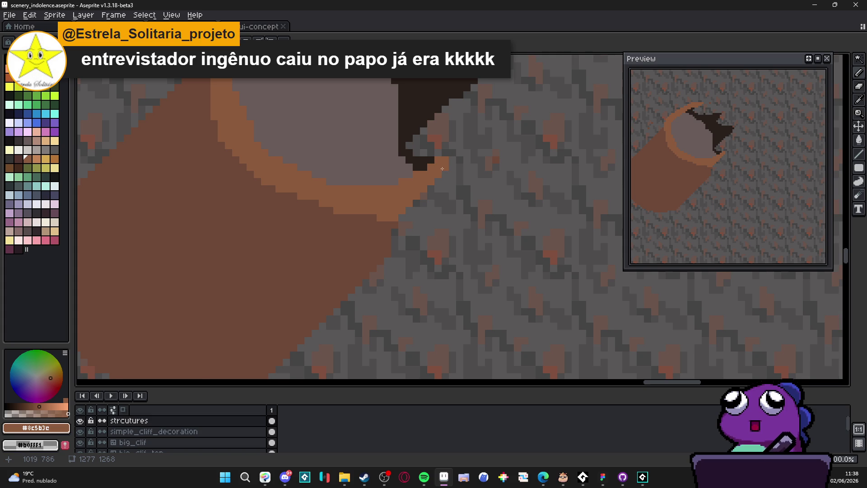
pyautogui.scroll(5, 445, 164)
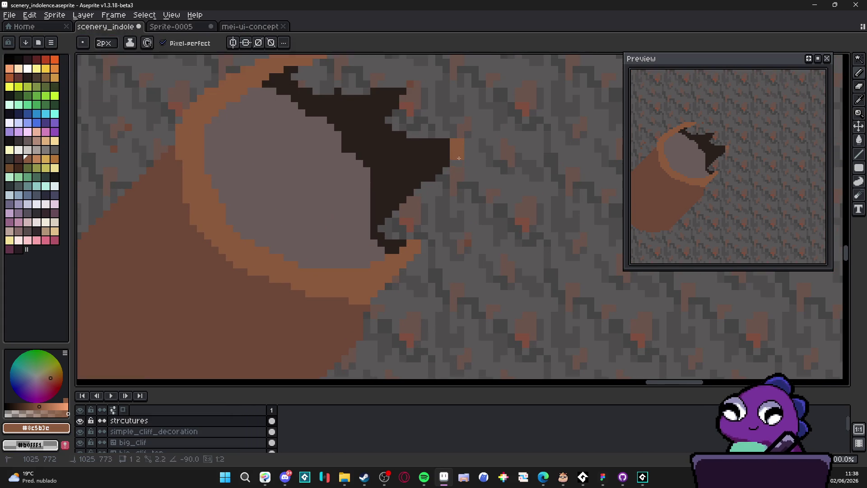
pyautogui.moveTo(458, 154); pyautogui.dragTo(403, 218)
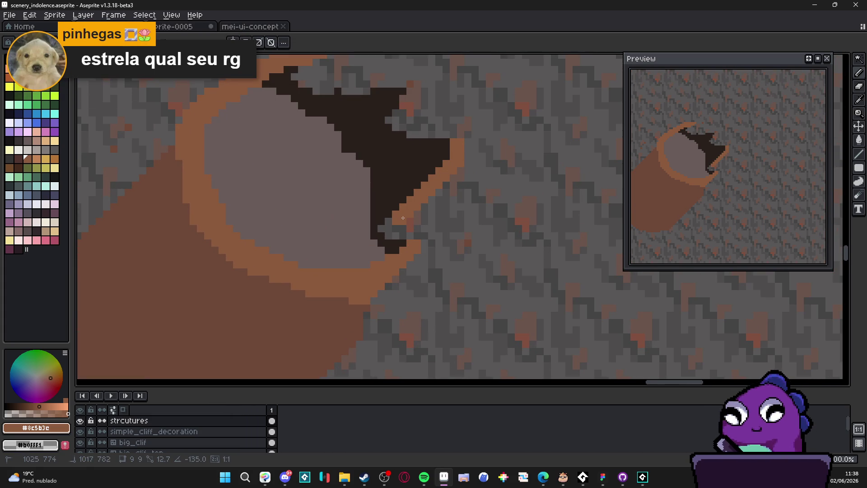
# - Undo a stray rim line and draw two lit brown ledges into the dark opening
pyautogui.moveTo(391, 224); pyautogui.dragTo(384, 230)
pyautogui.hotkey('ctrl', 'z')
pyautogui.press('b')
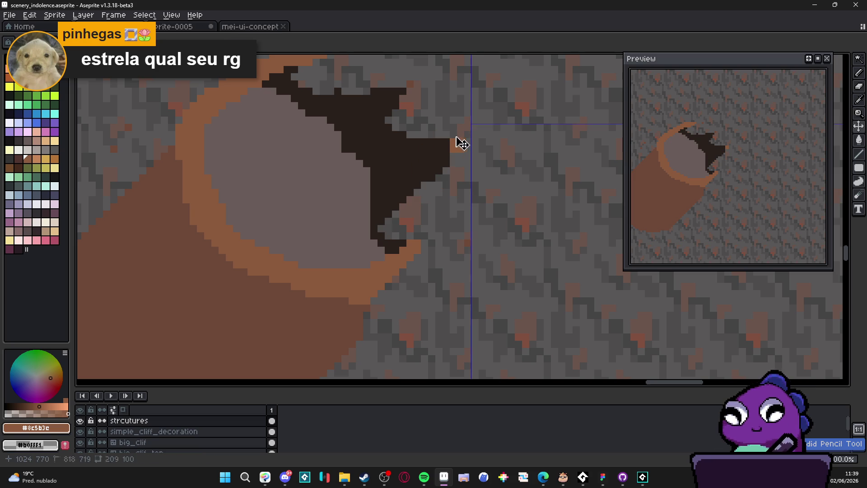
pyautogui.moveTo(455, 135)
pyautogui.mouseDown()
pyautogui.moveTo(397, 132)
pyautogui.moveTo(405, 133)
pyautogui.moveTo(388, 120)
pyautogui.mouseUp()
pyautogui.press('v')
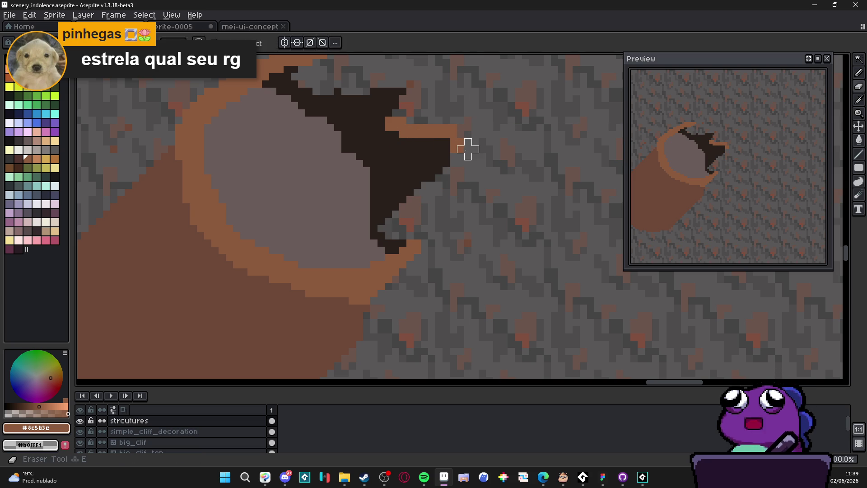
pyautogui.press('b')
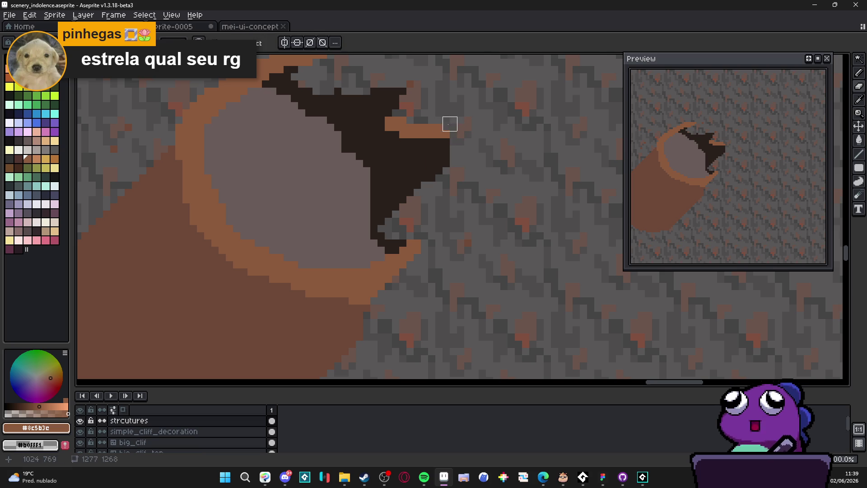
pyautogui.moveTo(368, 112); pyautogui.dragTo(418, 188)
pyautogui.moveTo(454, 157); pyautogui.dragTo(374, 167)
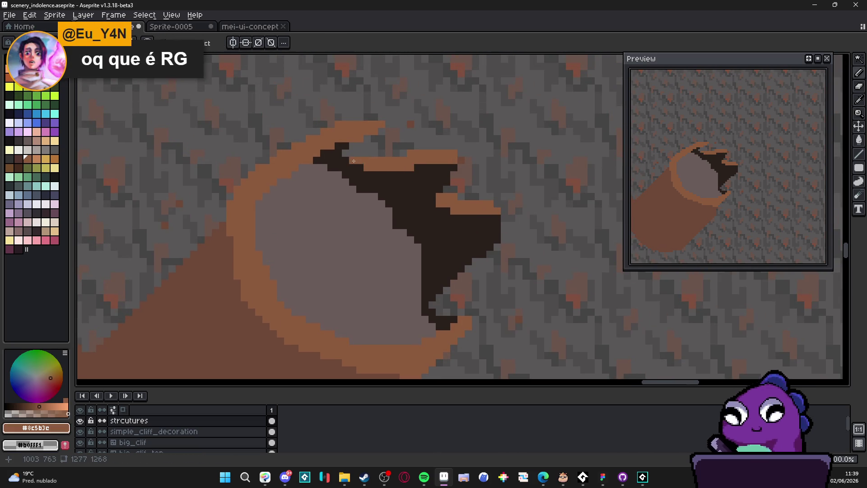
pyautogui.scroll(-2, 357, 160)
pyautogui.scroll(2, 357, 160)
# - Darken the rim's upper brown strip with the opening's dark colour
pyautogui.keyDown('alt'); pyautogui.click(369, 169); pyautogui.keyUp('alt')
pyautogui.click(373, 164)
pyautogui.moveTo(377, 168); pyautogui.dragTo(409, 168)
pyautogui.scroll(-2, 439, 181)
pyautogui.scroll(3, 439, 181)
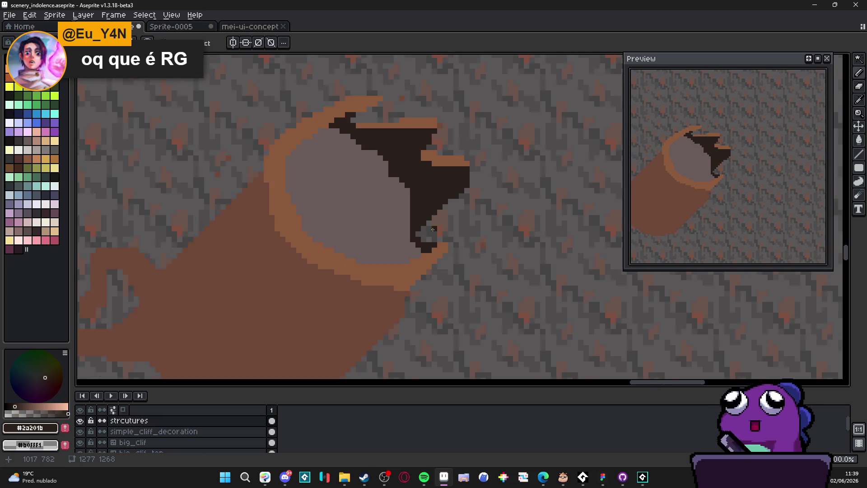
# - Touch up the rim: fill dark gap pixels brown and darken stray brown pixels
pyautogui.keyDown('alt'); pyautogui.click(453, 254); pyautogui.keyUp('alt')
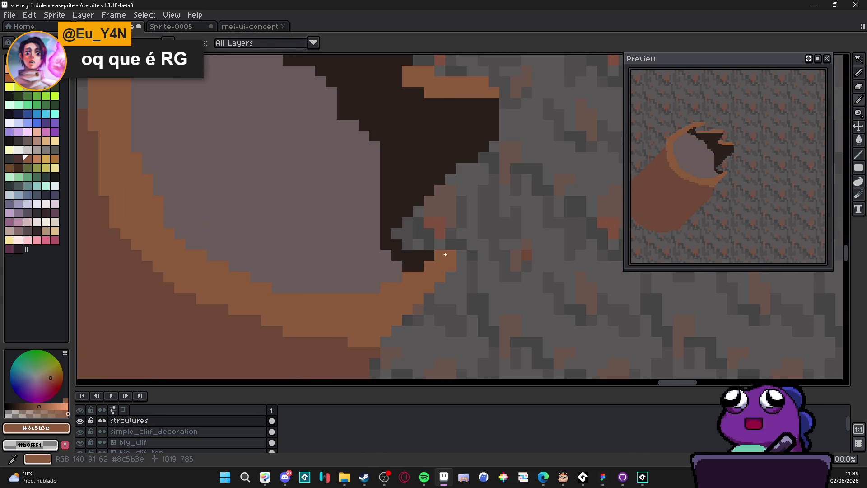
pyautogui.click(417, 245)
pyautogui.click(429, 240)
pyautogui.click(451, 244)
pyautogui.click(418, 257)
pyautogui.keyDown('alt'); pyautogui.click(418, 260); pyautogui.keyUp('alt')
pyautogui.click(429, 266)
pyautogui.click(407, 245)
pyautogui.keyDown('alt'); pyautogui.click(410, 236); pyautogui.keyUp('alt')
pyautogui.scroll(-4, 428, 255)
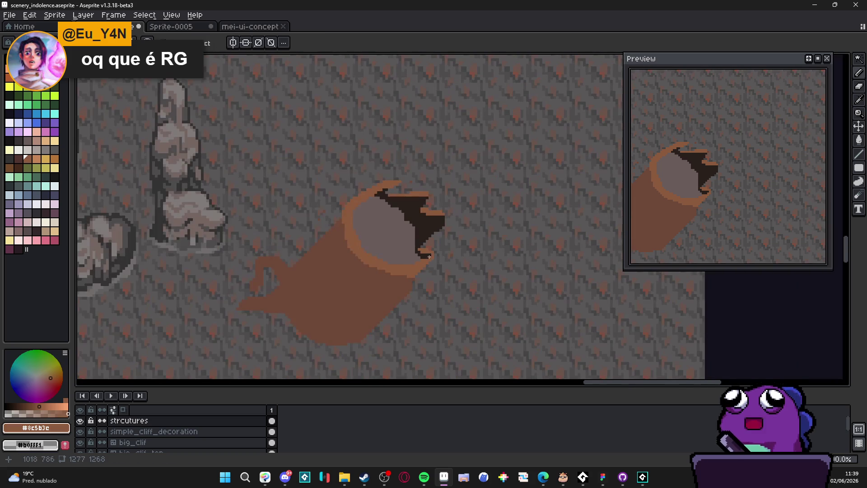
pyautogui.scroll(4, 429, 262)
pyautogui.keyDown('alt'); pyautogui.click(429, 255); pyautogui.keyUp('alt')
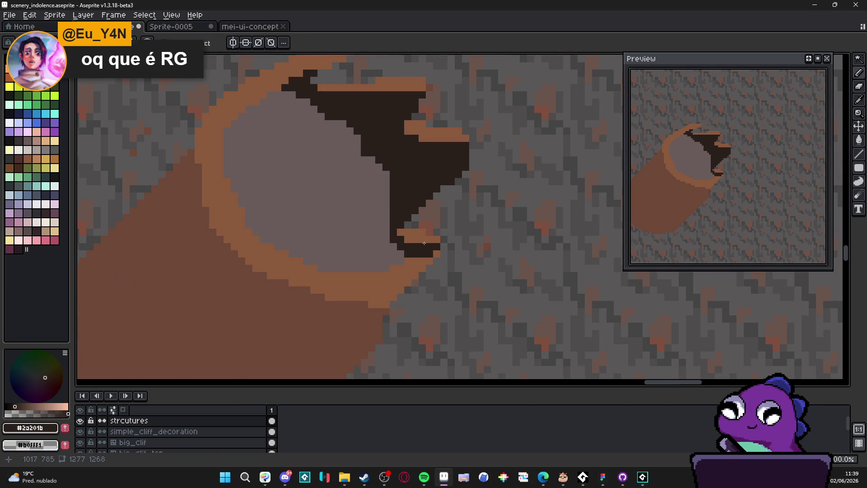
pyautogui.scroll(-1, 422, 234)
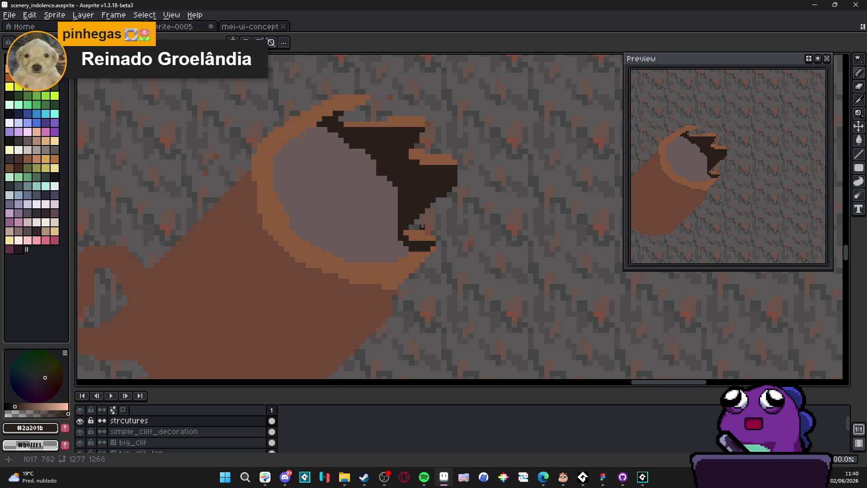
# - Start a dark #2a201b point at the rim's top, then eyedrop the rim brown and dark outline colours
pyautogui.scroll(1, 361, 118)
pyautogui.press('b')
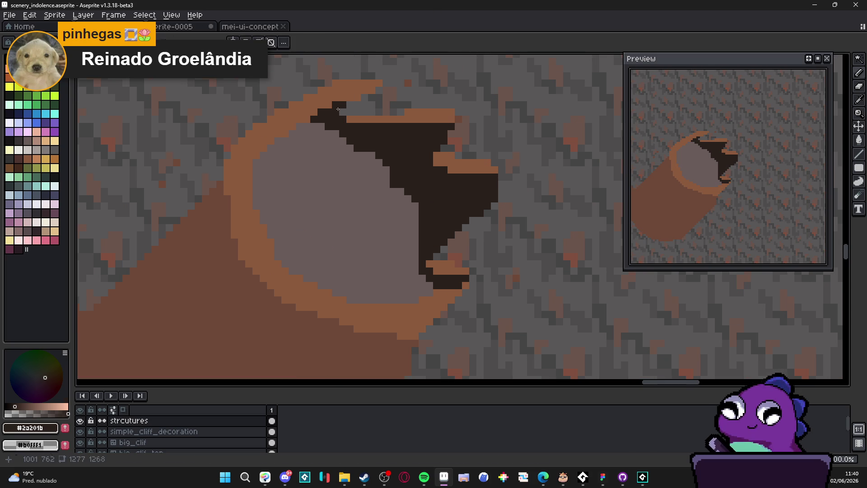
pyautogui.click(375, 83)
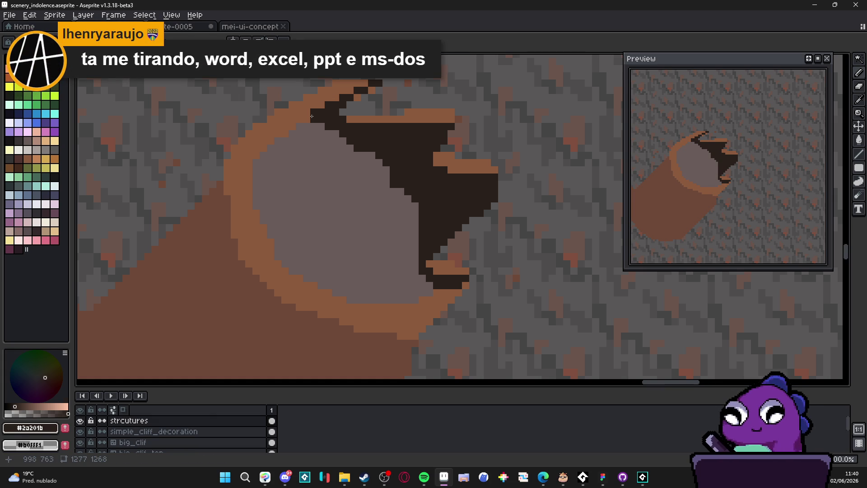
pyautogui.scroll(-1, 311, 117)
pyautogui.scroll(-1, 369, 202)
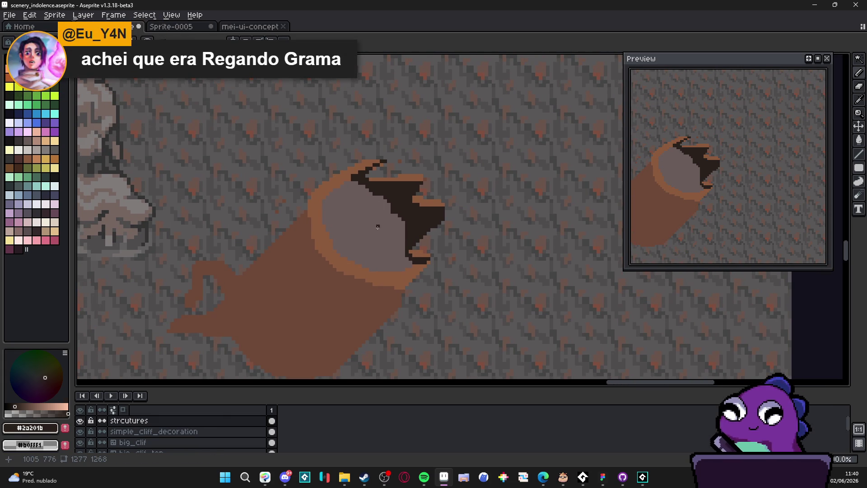
pyautogui.scroll(3, 378, 226)
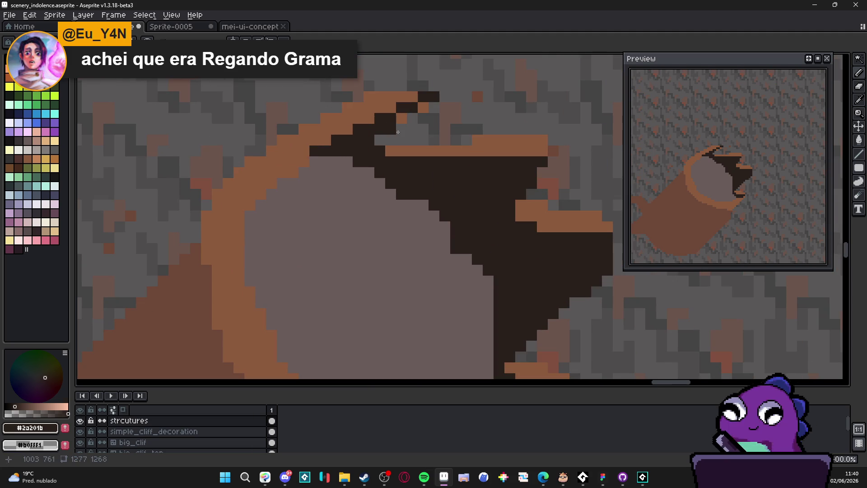
pyautogui.scroll(-3, 400, 174)
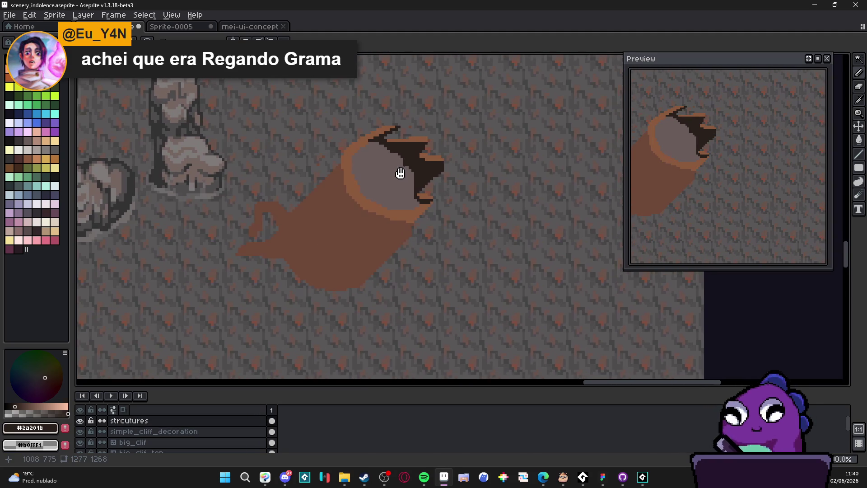
pyautogui.scroll(-1, 361, 176)
pyautogui.scroll(2, 359, 177)
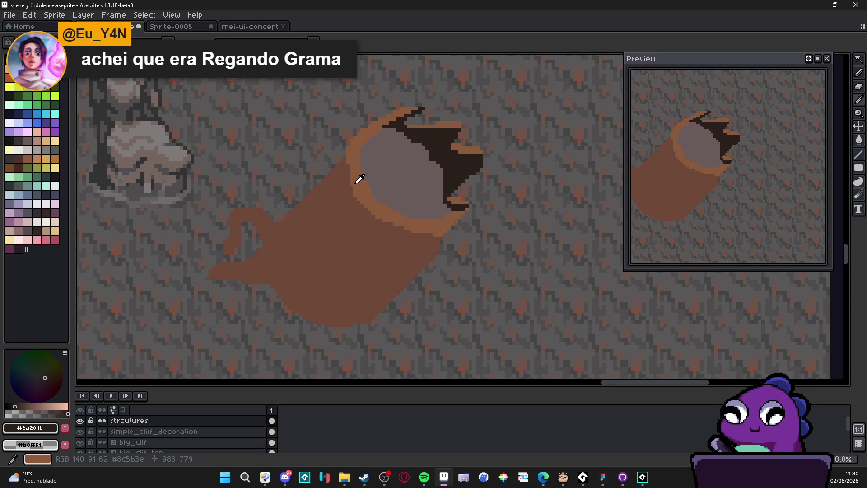
pyautogui.keyDown('alt'); pyautogui.click(355, 184); pyautogui.keyUp('alt')
pyautogui.scroll(-2, 383, 167)
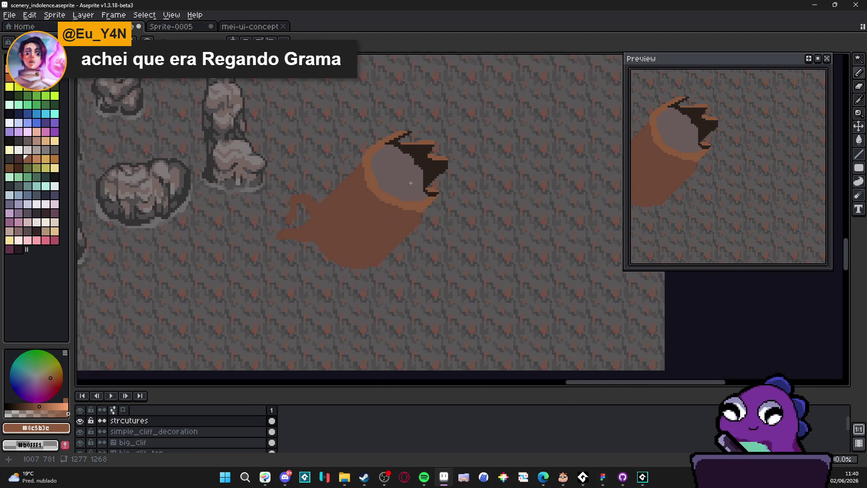
pyautogui.scroll(1, 430, 203)
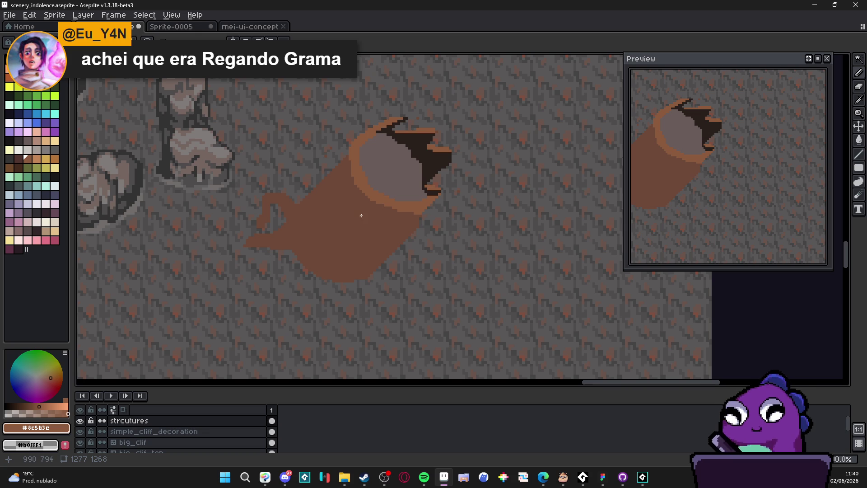
pyautogui.scroll(1, 439, 221)
pyautogui.keyDown('alt'); pyautogui.click(439, 187); pyautogui.keyUp('alt')
pyautogui.scroll(2, 427, 207)
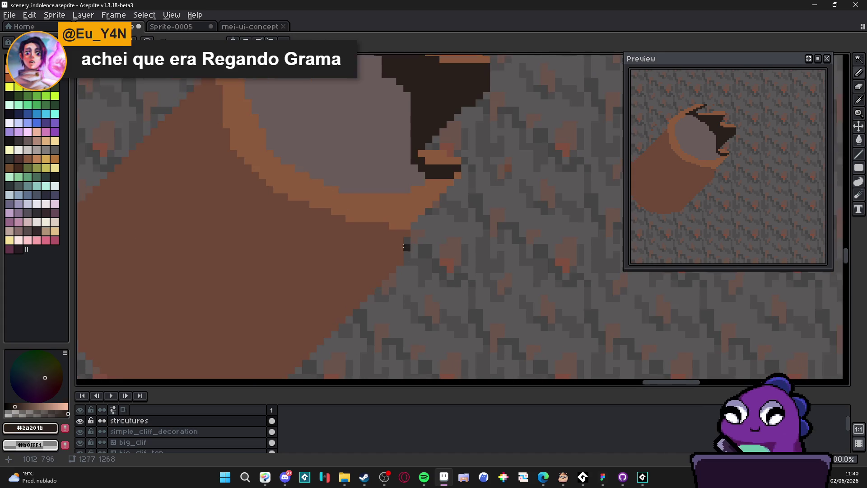
# - Draw the dark stepped outline down the tube's lower-right diagonal edge to its base
pyautogui.click(428, 193)
pyautogui.moveTo(413, 205); pyautogui.dragTo(447, 174)
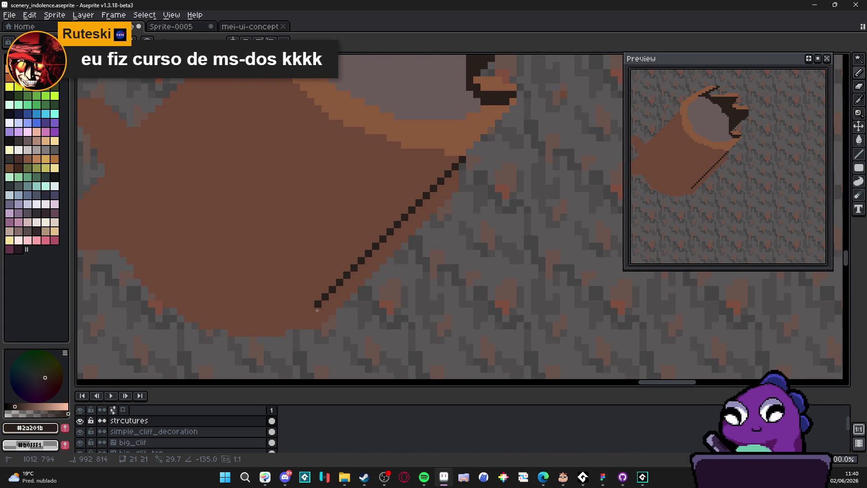
pyautogui.moveTo(323, 298)
pyautogui.mouseDown()
pyautogui.moveTo(343, 297)
pyautogui.moveTo(341, 308)
pyautogui.mouseUp()
pyautogui.press('shift')
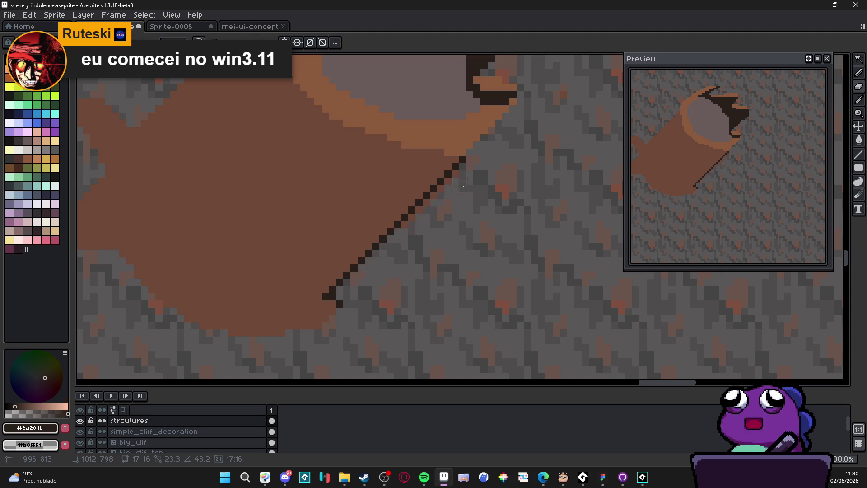
pyautogui.scroll(1, 383, 273)
pyautogui.scroll(1, 359, 280)
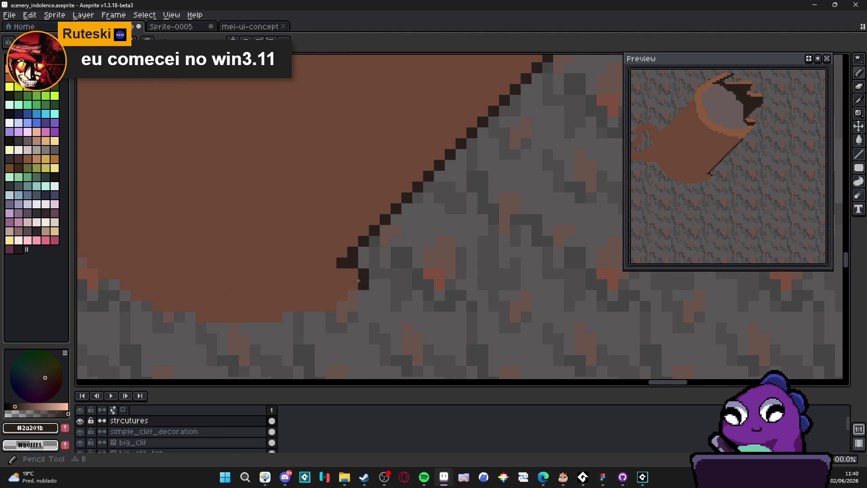
pyautogui.keyDown('shift'); pyautogui.click(342, 295); pyautogui.keyUp('shift')
pyautogui.keyDown('shift'); pyautogui.click(332, 312); pyautogui.keyUp('shift')
# - Eyedrop the tube's brown fill, then switch back to the dark outline colour
pyautogui.scroll(-4, 364, 267)
pyautogui.scroll(3, 365, 272)
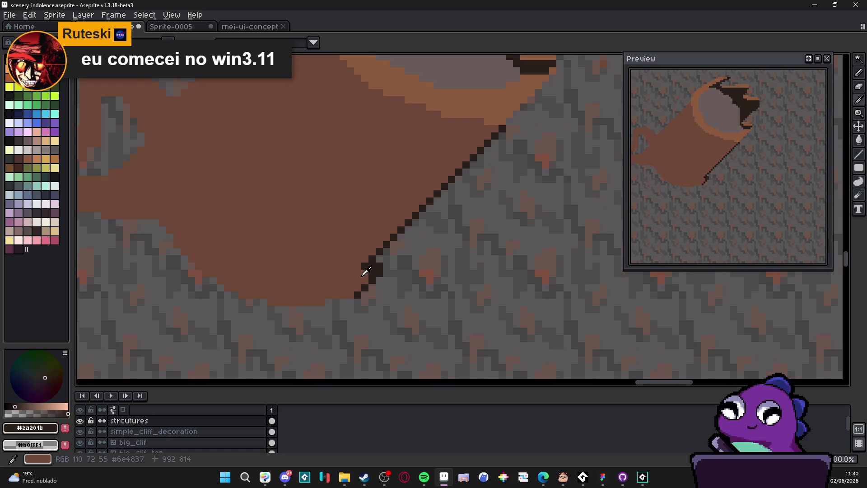
pyautogui.keyDown('alt'); pyautogui.click(362, 274); pyautogui.keyUp('alt')
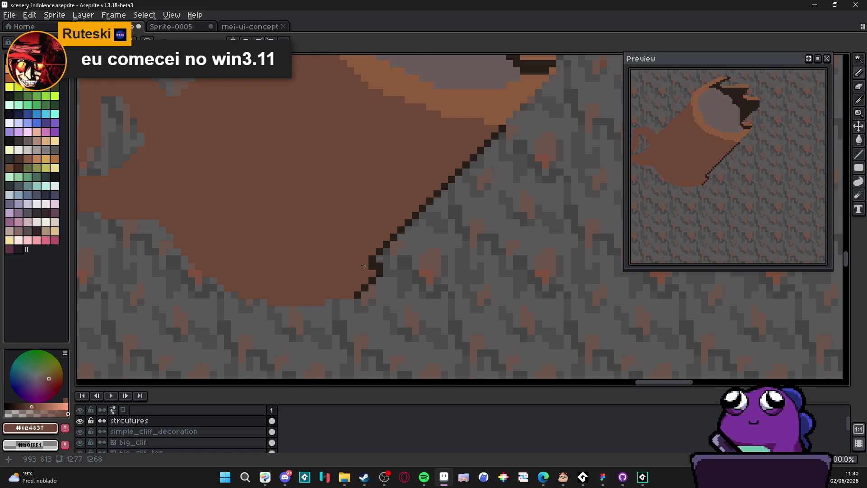
pyautogui.scroll(-3, 366, 270)
pyautogui.scroll(1, 420, 237)
pyautogui.scroll(5, 465, 223)
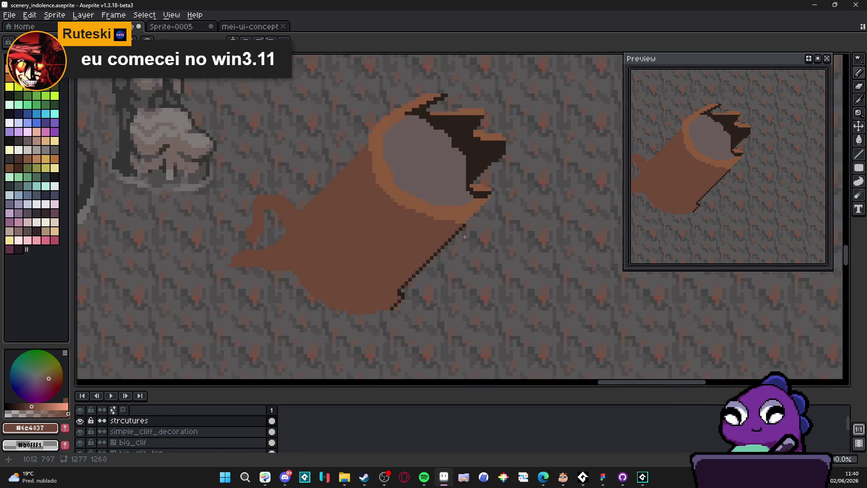
pyautogui.keyDown('alt'); pyautogui.click(473, 195); pyautogui.keyUp('alt')
pyautogui.scroll(-2, 473, 194)
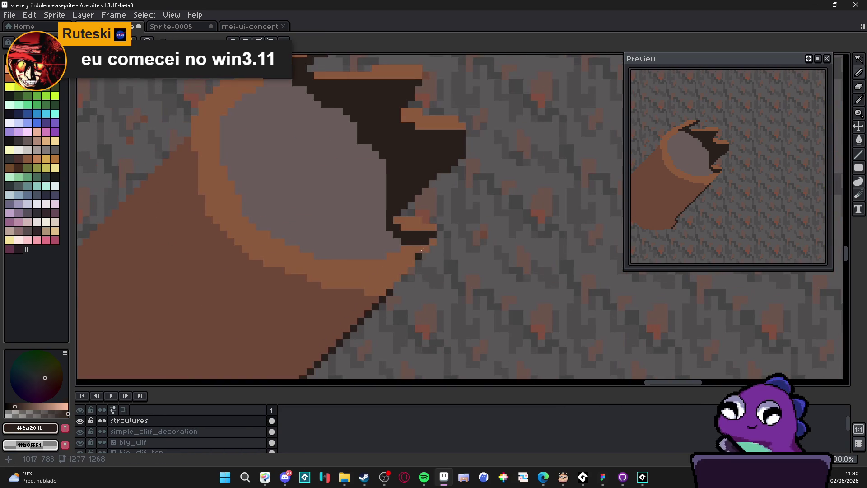
# - Darken the top pixel rows of the jagged opening's ledges and upper rim in #2a201b
pyautogui.moveTo(441, 226)
pyautogui.mouseDown()
pyautogui.moveTo(440, 232)
pyautogui.moveTo(433, 220)
pyautogui.moveTo(402, 212)
pyautogui.moveTo(439, 177)
pyautogui.moveTo(383, 177)
pyautogui.mouseUp()
pyautogui.scroll(-3, 406, 213)
pyautogui.scroll(4, 403, 218)
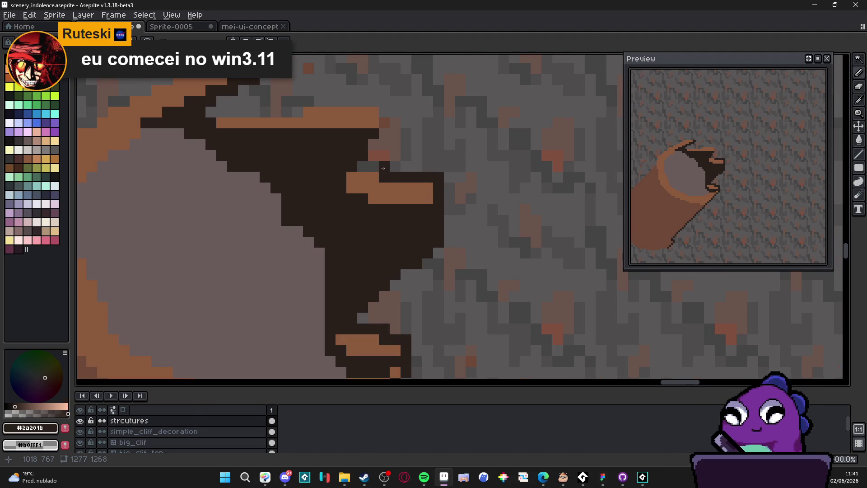
pyautogui.moveTo(300, 170)
pyautogui.mouseDown()
pyautogui.moveTo(381, 183)
pyautogui.moveTo(391, 206)
pyautogui.mouseUp()
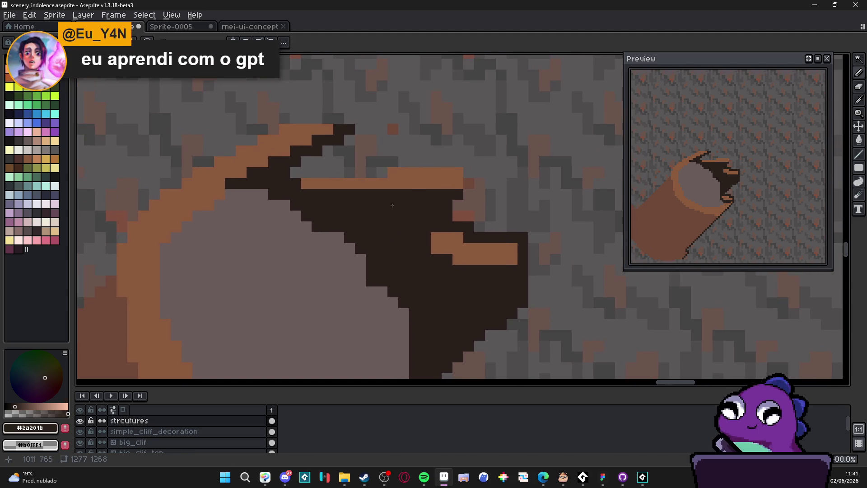
pyautogui.moveTo(457, 183)
pyautogui.mouseDown()
pyautogui.moveTo(458, 168)
pyautogui.moveTo(402, 162)
pyautogui.moveTo(307, 172)
pyautogui.mouseUp()
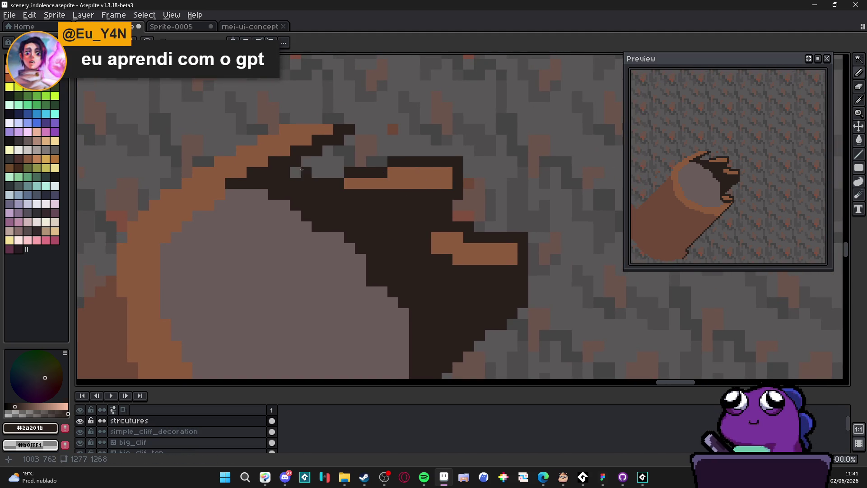
pyautogui.hotkey('ctrl', 'z')
pyautogui.keyDown('shift'); pyautogui.click(297, 173); pyautogui.keyUp('shift')
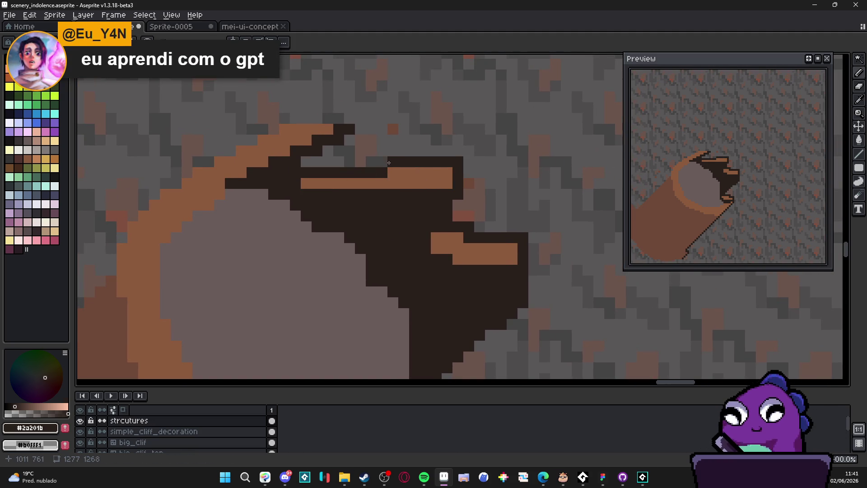
pyautogui.scroll(-5, 389, 161)
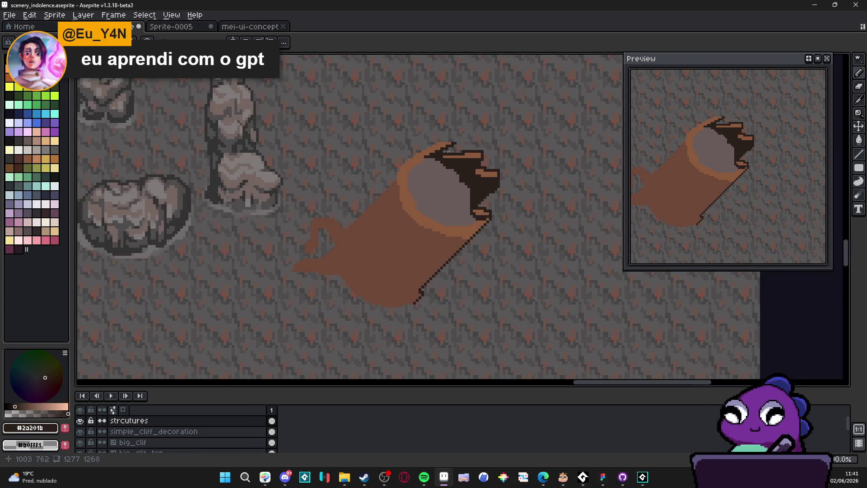
pyautogui.scroll(2, 442, 156)
pyautogui.moveTo(451, 128); pyautogui.dragTo(412, 128)
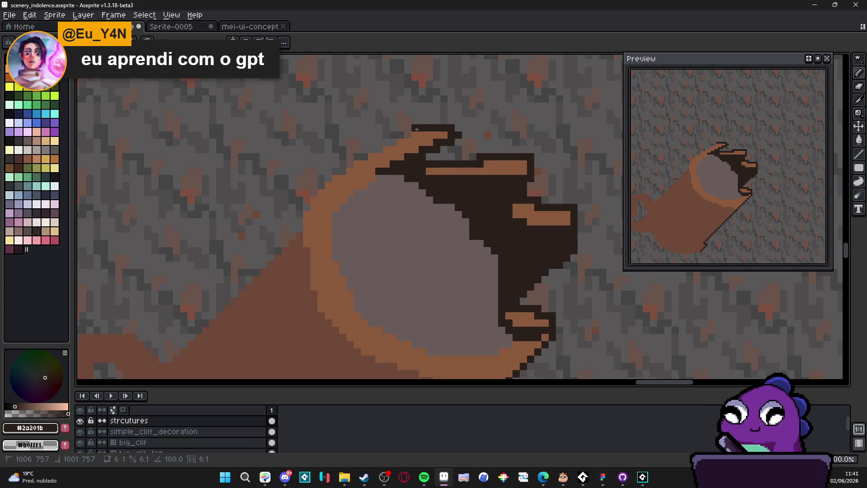
pyautogui.press('e')
pyautogui.press('b')
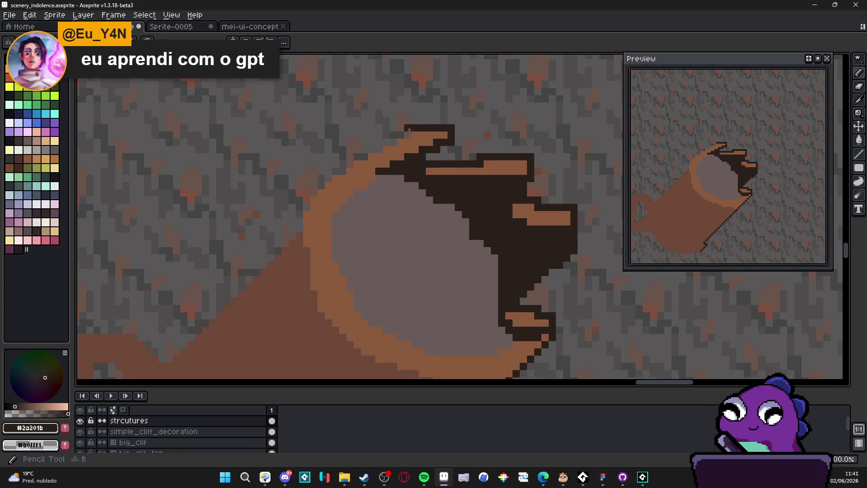
# - Draw a dark outline from the rim's left end down along the tube's edge
pyautogui.keyDown('shift'); pyautogui.click(324, 179); pyautogui.keyUp('shift')
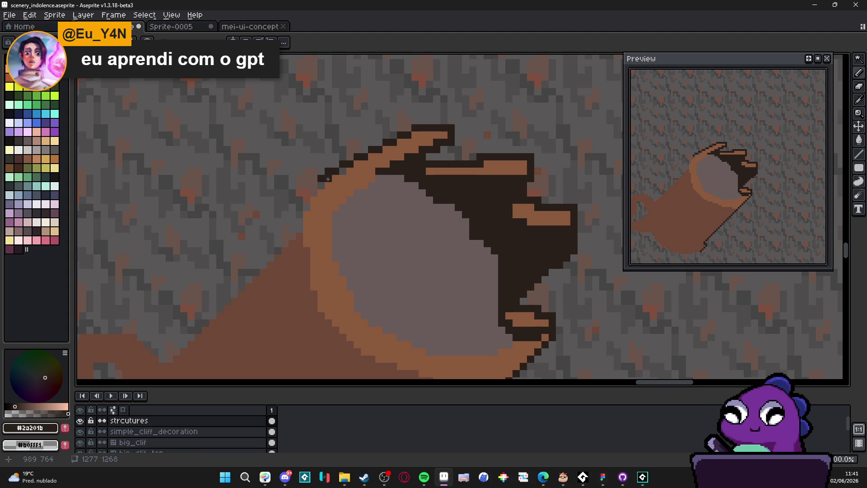
pyautogui.hotkey('ctrl', 'z')
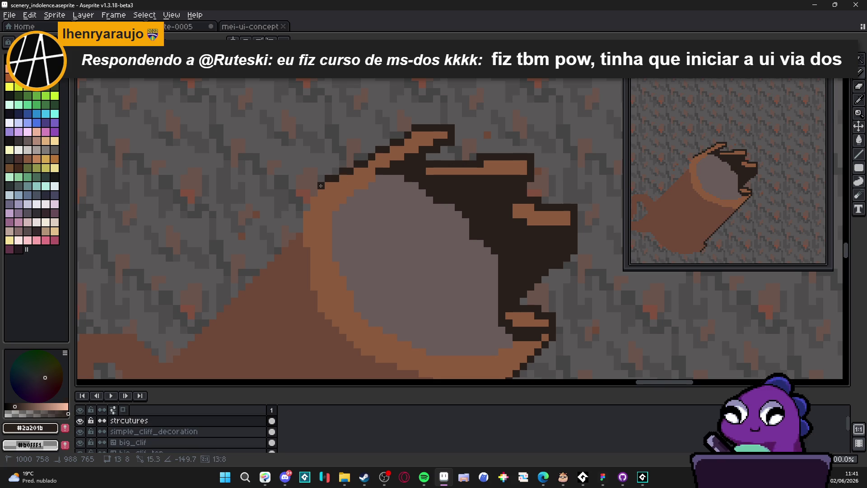
pyautogui.click(322, 178)
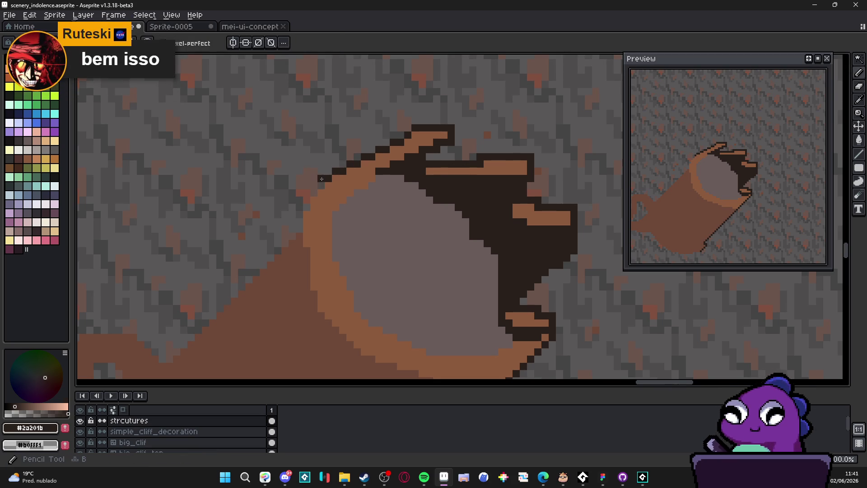
pyautogui.moveTo(320, 186)
pyautogui.mouseDown()
pyautogui.moveTo(304, 210)
pyautogui.moveTo(400, 140)
pyautogui.moveTo(368, 161)
pyautogui.moveTo(347, 147)
pyautogui.moveTo(344, 162)
pyautogui.moveTo(337, 161)
pyautogui.mouseUp()
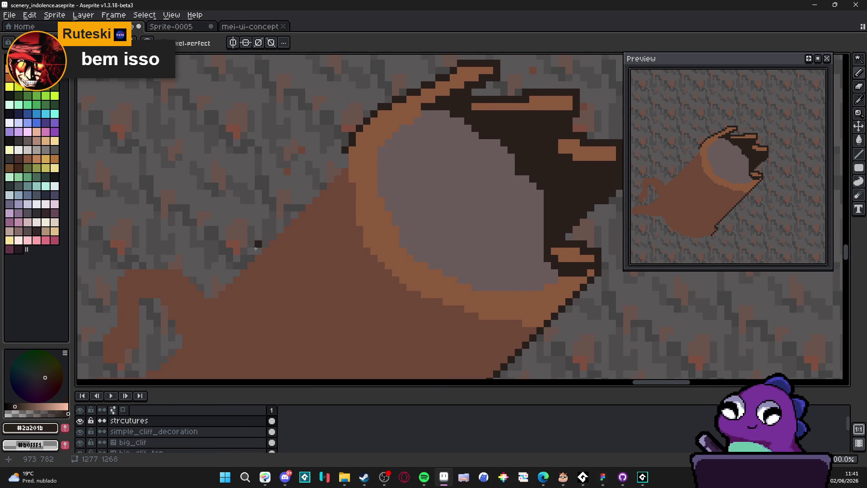
# - Outline the tube's upper side with a long dark diagonal, touching up a rim pixel in brown
pyautogui.keyDown('shift'); pyautogui.click(211, 290); pyautogui.keyUp('shift')
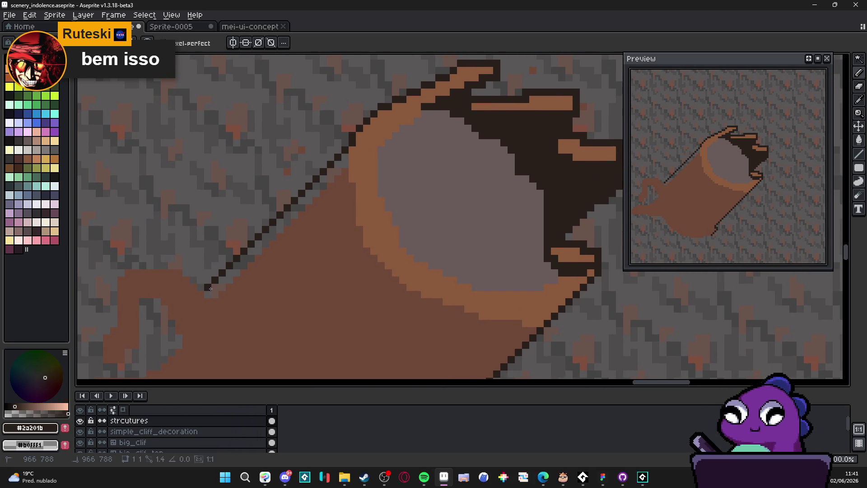
pyautogui.keyDown('alt'); pyautogui.click(329, 228); pyautogui.keyUp('alt')
pyautogui.click(361, 159)
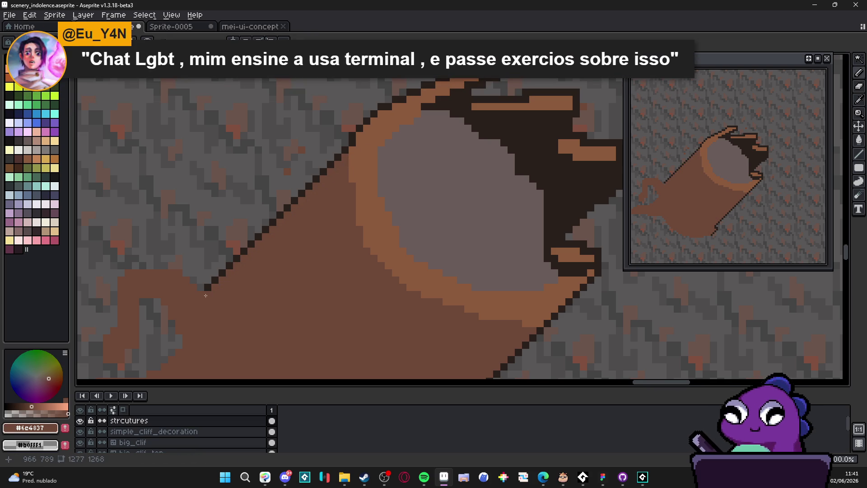
pyautogui.keyDown('alt'); pyautogui.click(208, 286); pyautogui.keyUp('alt')
pyautogui.click(202, 287)
pyautogui.click(193, 280)
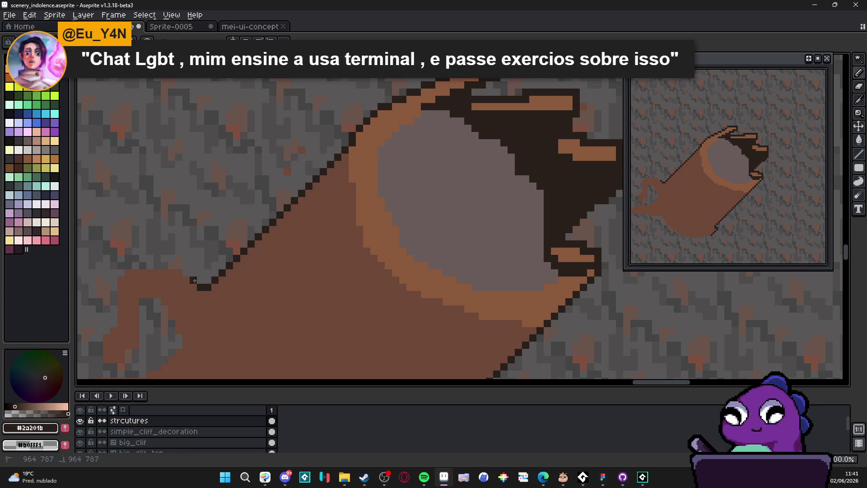
# - Outline the curled handle's top and its edge down to the left in dark brown
pyautogui.moveTo(173, 266); pyautogui.dragTo(271, 247)
pyautogui.click(203, 259)
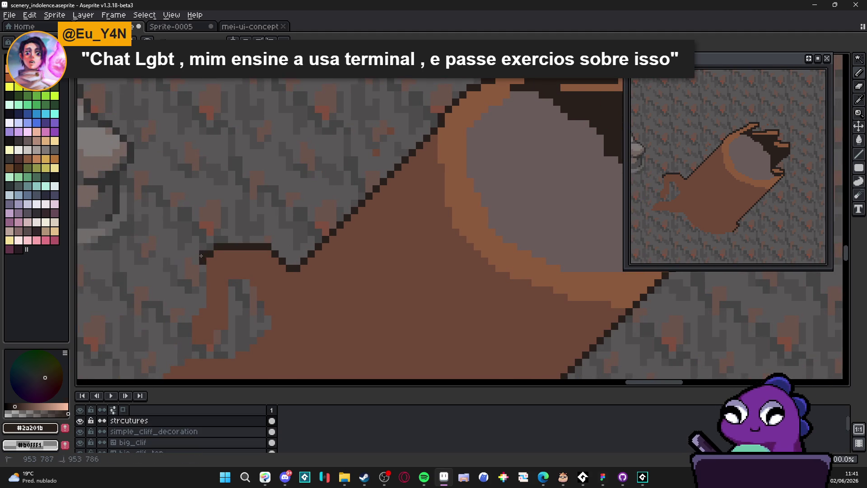
pyautogui.moveTo(203, 276)
pyautogui.mouseDown()
pyautogui.moveTo(203, 308)
pyautogui.moveTo(188, 316)
pyautogui.moveTo(192, 338)
pyautogui.moveTo(232, 334)
pyautogui.moveTo(231, 284)
pyautogui.moveTo(248, 284)
pyautogui.moveTo(267, 328)
pyautogui.mouseUp()
pyautogui.scroll(-3, 266, 328)
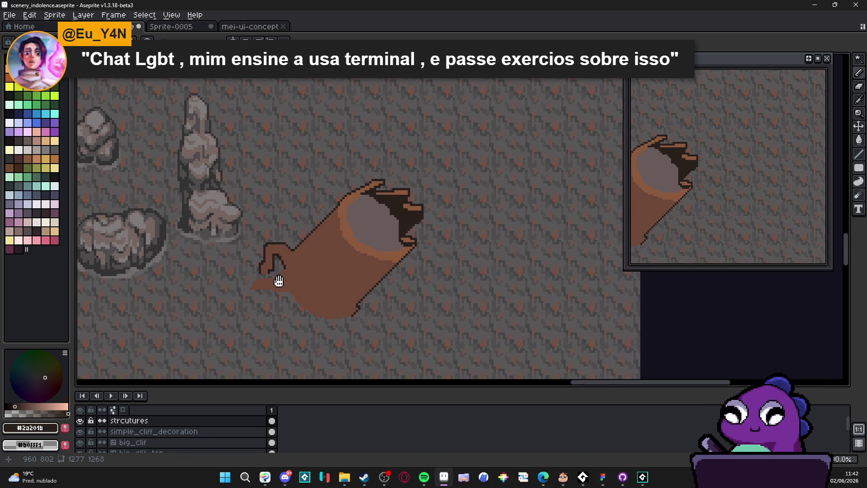
pyautogui.scroll(-1, 281, 283)
pyautogui.scroll(4, 273, 265)
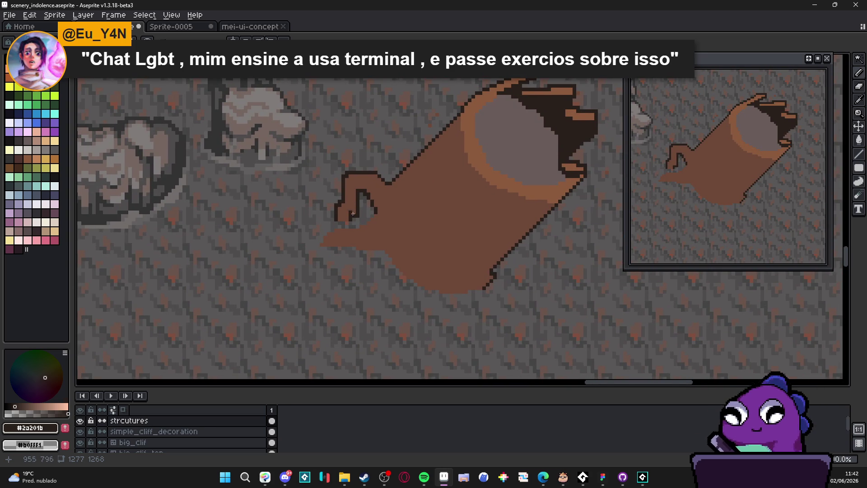
pyautogui.scroll(3, 348, 212)
pyautogui.click(345, 240)
pyautogui.moveTo(344, 240)
pyautogui.mouseDown()
pyautogui.moveTo(249, 261)
pyautogui.moveTo(249, 250)
pyautogui.moveTo(205, 293)
pyautogui.moveTo(205, 306)
pyautogui.mouseUp()
pyautogui.keyDown('alt'); pyautogui.click(219, 302); pyautogui.keyUp('alt')
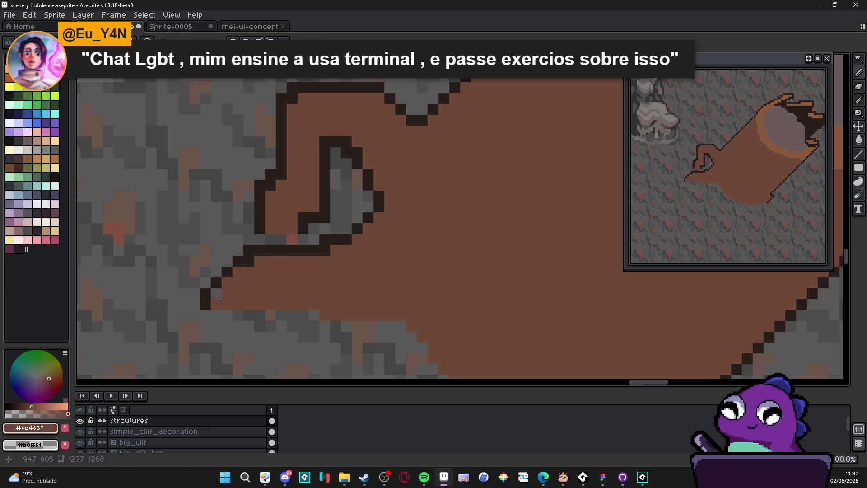
pyautogui.keyDown('alt'); pyautogui.click(216, 283); pyautogui.keyUp('alt')
pyautogui.scroll(-5, 228, 283)
pyautogui.moveTo(281, 275); pyautogui.dragTo(279, 266)
pyautogui.scroll(4, 266, 231)
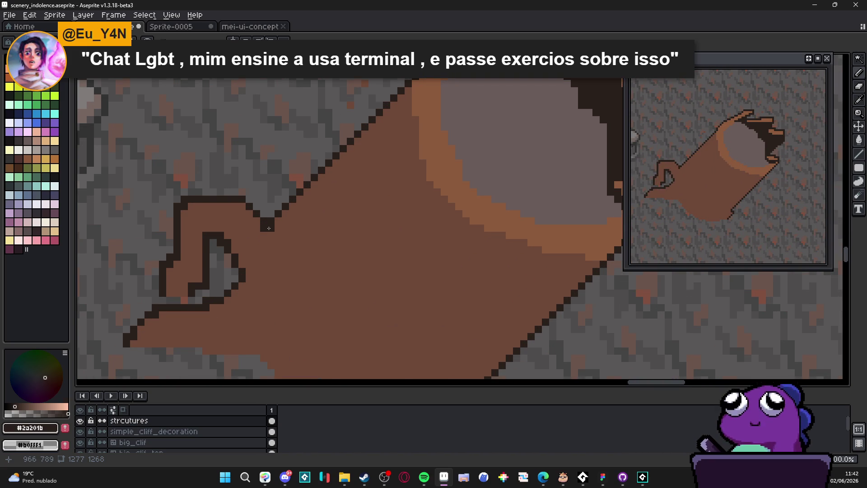
pyautogui.click(256, 230)
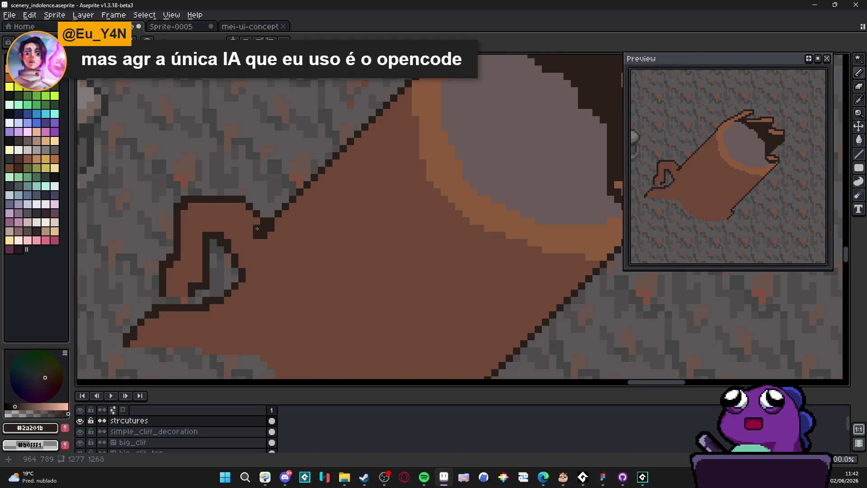
pyautogui.moveTo(251, 242); pyautogui.dragTo(257, 242)
pyautogui.scroll(2, 269, 246)
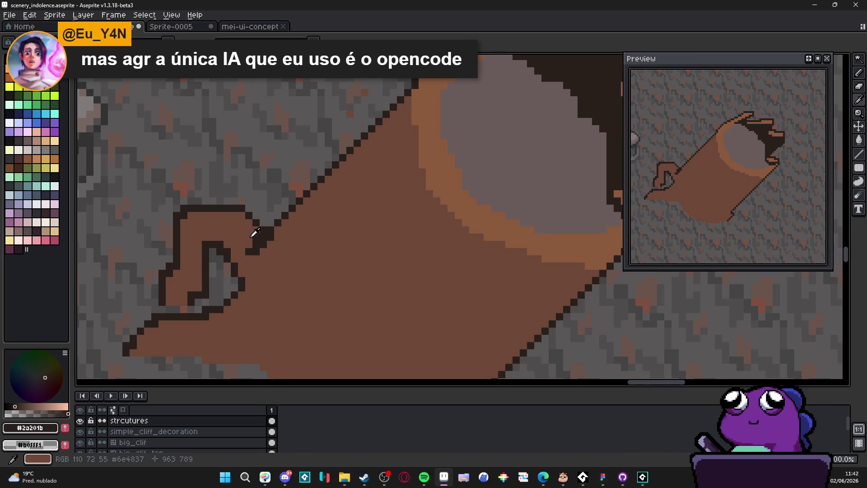
pyautogui.keyDown('alt'); pyautogui.click(253, 235); pyautogui.keyUp('alt')
pyautogui.scroll(-3, 298, 235)
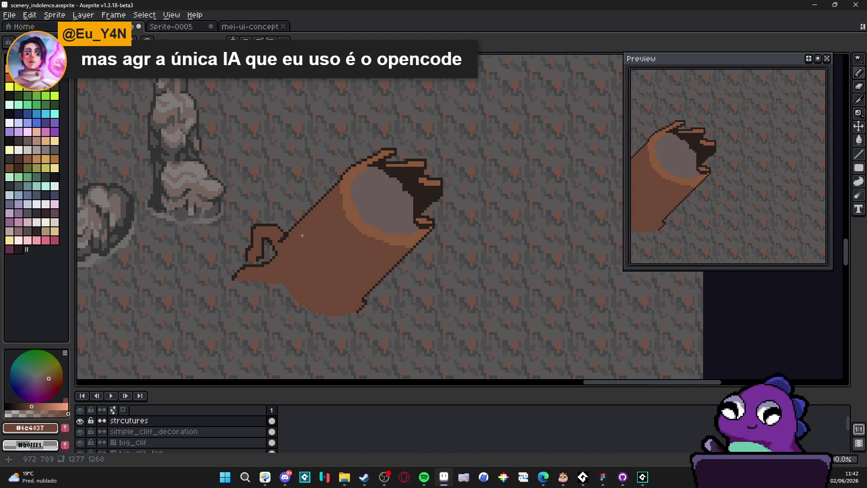
pyautogui.scroll(-1, 310, 232)
pyautogui.scroll(-2, 303, 258)
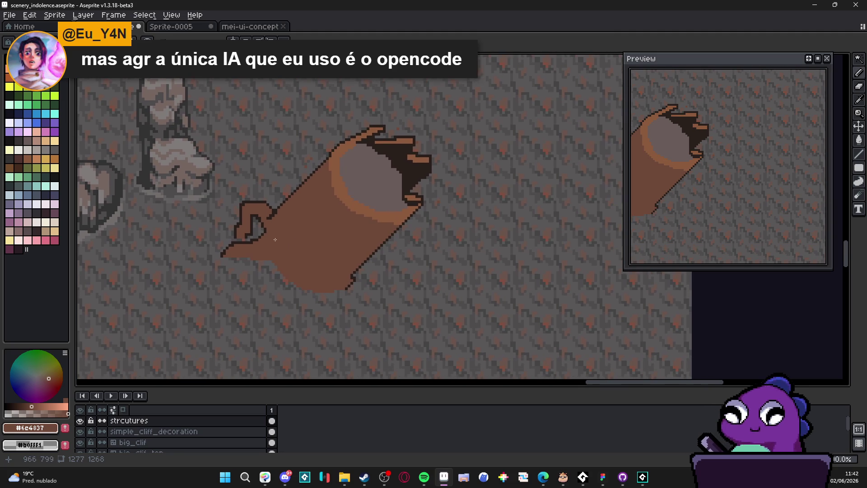
pyautogui.scroll(3, 273, 223)
pyautogui.keyDown('alt'); pyautogui.click(267, 226); pyautogui.keyUp('alt')
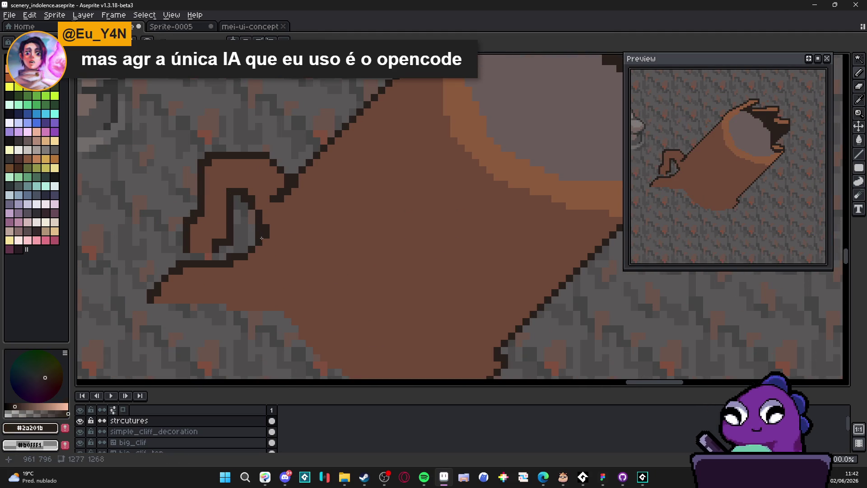
pyautogui.scroll(-3, 274, 241)
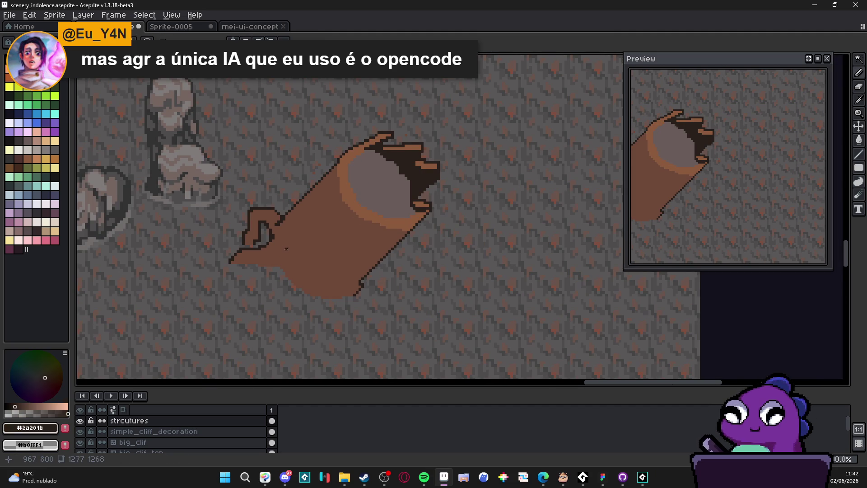
pyautogui.moveTo(674, 190); pyautogui.dragTo(753, 196)
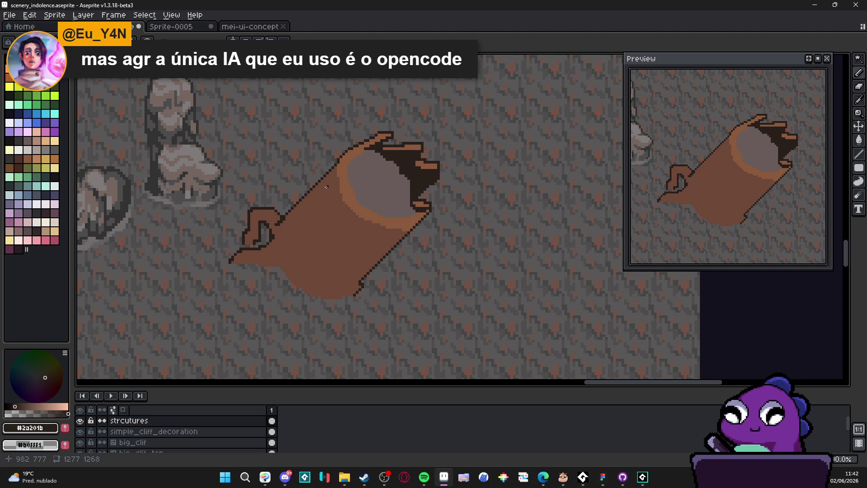
pyautogui.scroll(-1, 328, 278)
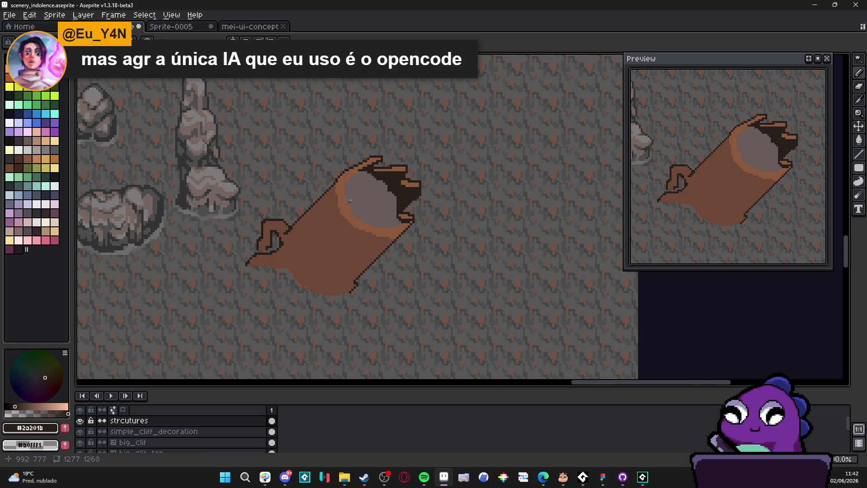
pyautogui.scroll(3, 351, 201)
pyautogui.keyDown('alt'); pyautogui.click(335, 217); pyautogui.keyUp('alt')
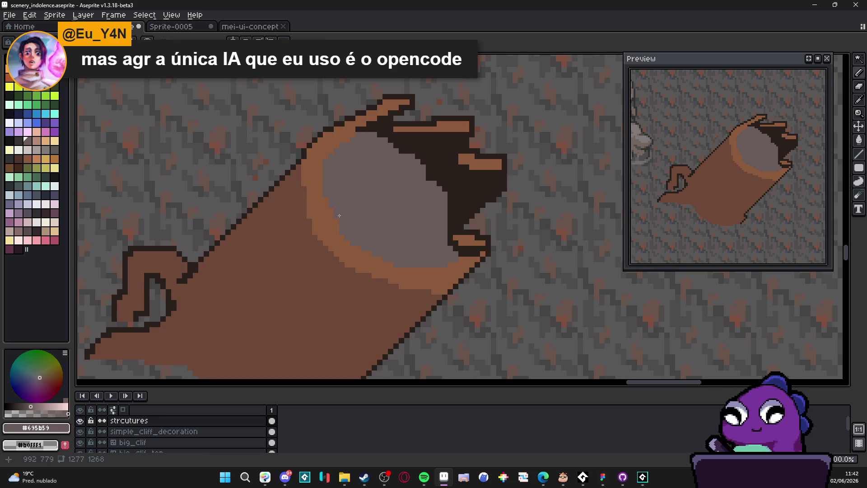
# - Try bucket-filling the log body orange, then tan, undoing each fill
pyautogui.keyDown('alt'); pyautogui.click(324, 281); pyautogui.keyUp('alt')
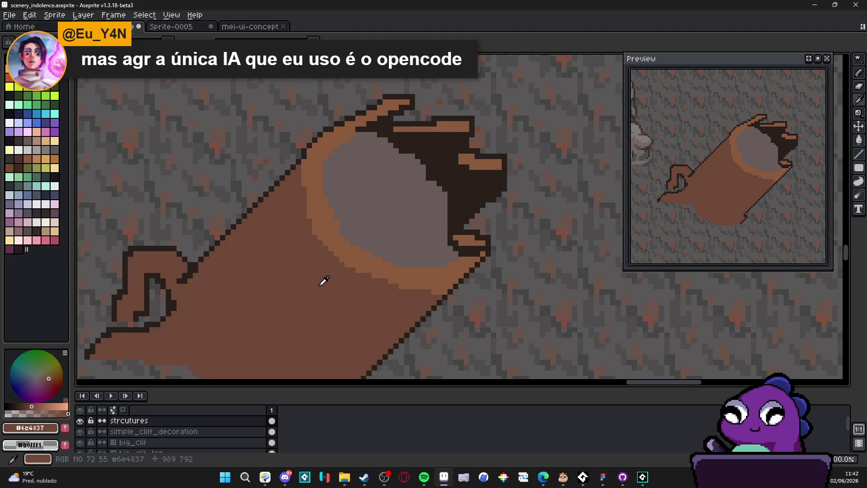
pyautogui.click(37, 158)
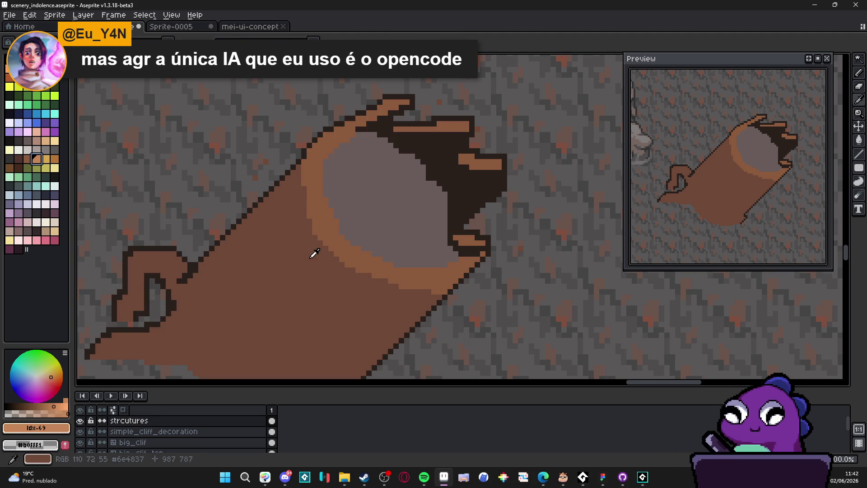
pyautogui.keyDown('alt'); pyautogui.click(327, 253); pyautogui.keyUp('alt')
pyautogui.click(241, 246)
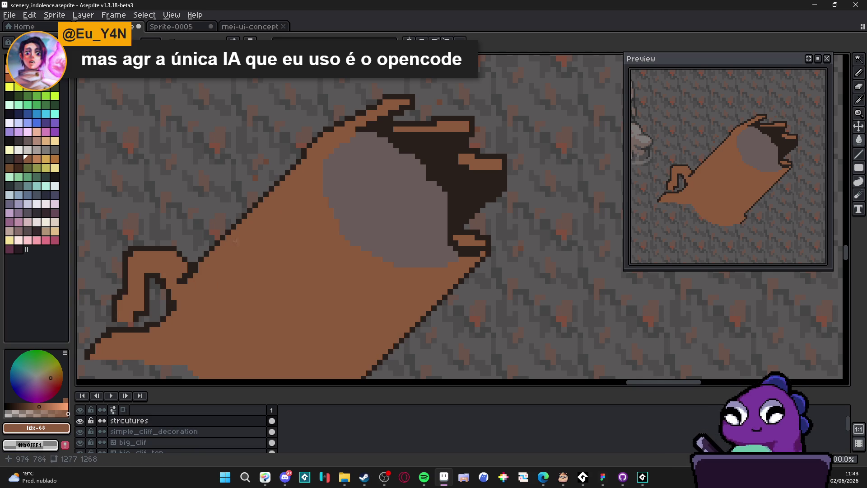
pyautogui.hotkey('ctrl', 'z')
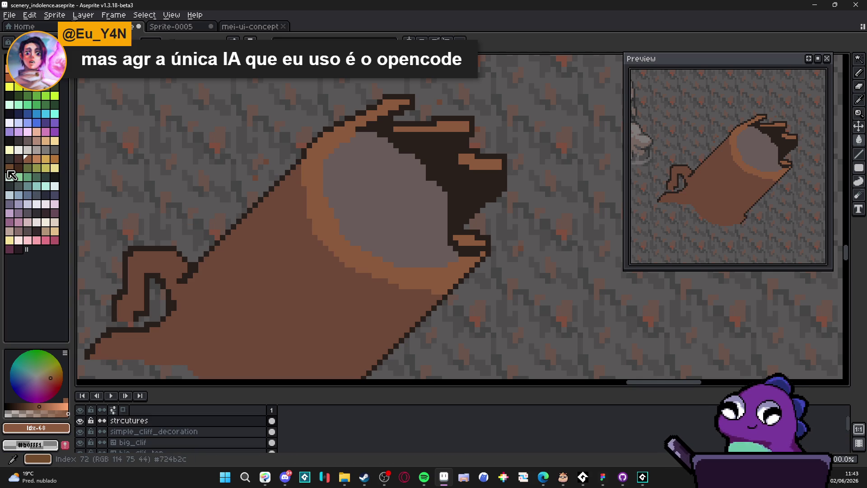
pyautogui.click(45, 78)
pyautogui.click(237, 238)
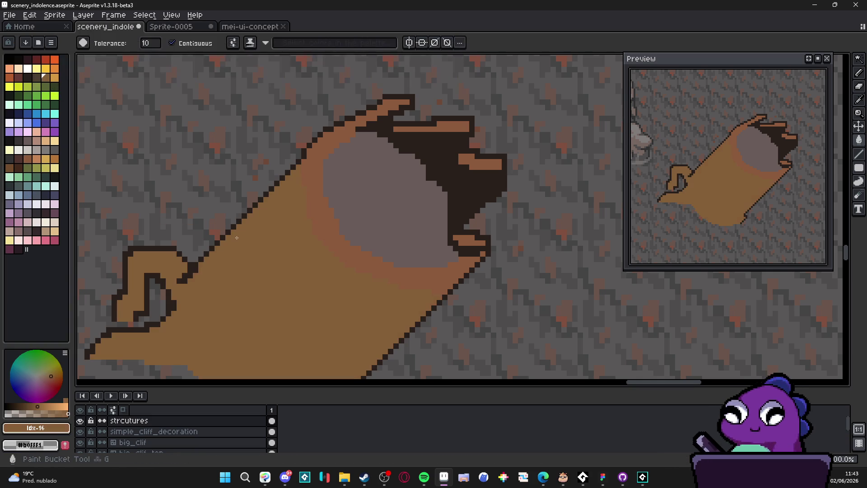
pyautogui.hotkey('ctrl', 'z')
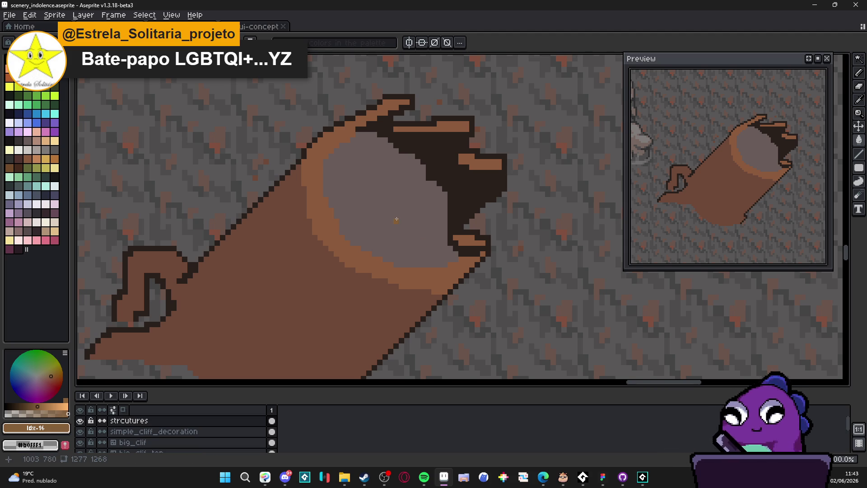
# - Try a dark brown fill on the log body and undo it
pyautogui.scroll(-3, 397, 220)
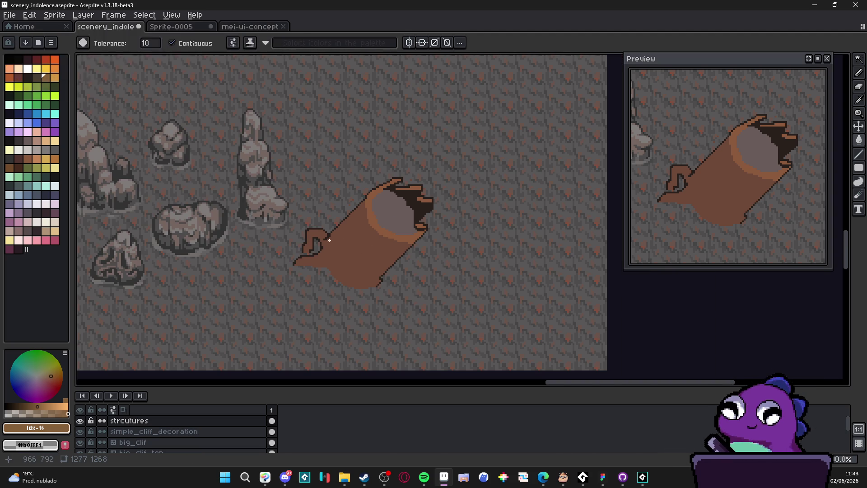
pyautogui.scroll(2, 331, 239)
pyautogui.scroll(2, 325, 232)
pyautogui.keyDown('alt'); pyautogui.click(319, 227); pyautogui.keyUp('alt')
pyautogui.click(327, 221)
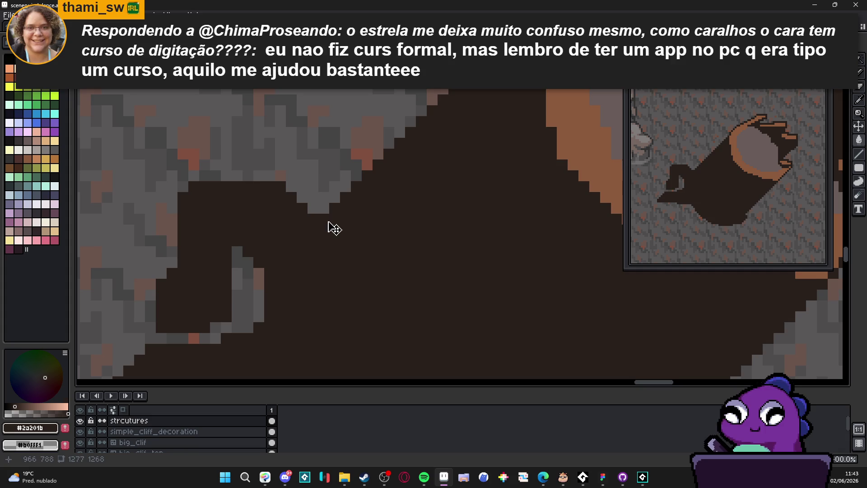
pyautogui.hotkey('ctrl', 'z')
# - Paint two dark outline pixels where the curled handle joins the body
pyautogui.click(293, 241)
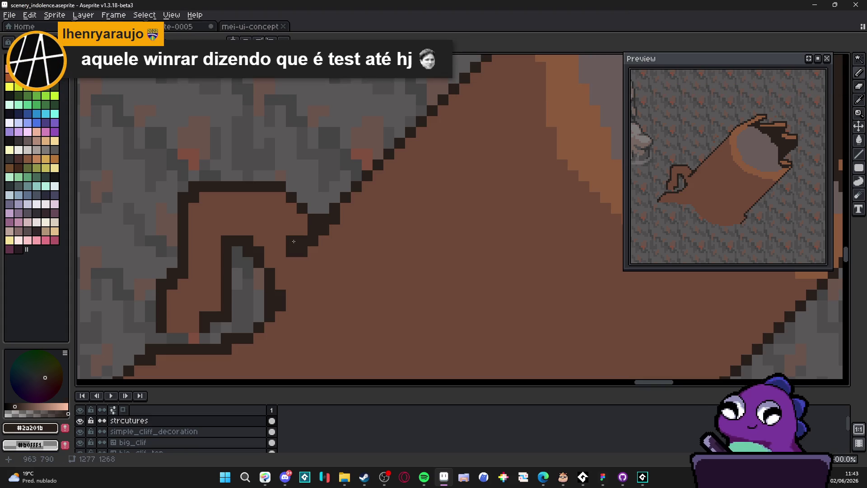
pyautogui.hotkey('ctrl', 'z')
pyautogui.moveTo(303, 230); pyautogui.dragTo(293, 240)
pyautogui.scroll(-1, 297, 243)
pyautogui.scroll(-3, 297, 244)
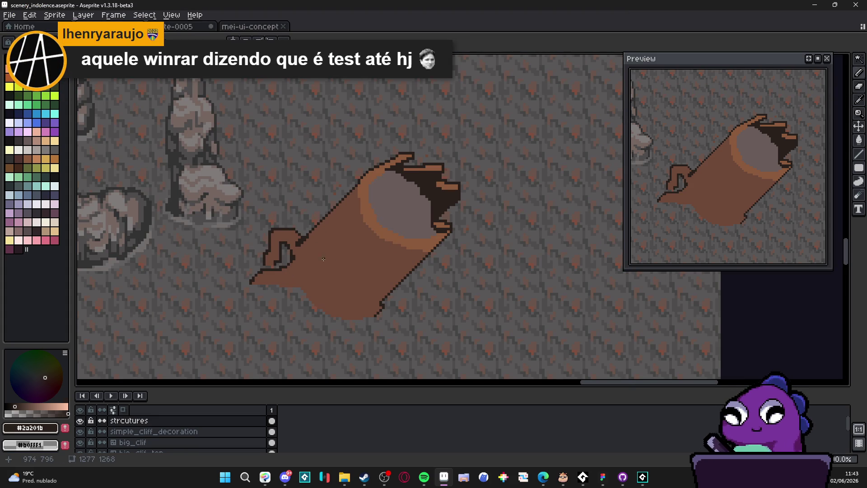
pyautogui.scroll(-2, 338, 248)
pyautogui.scroll(5, 340, 176)
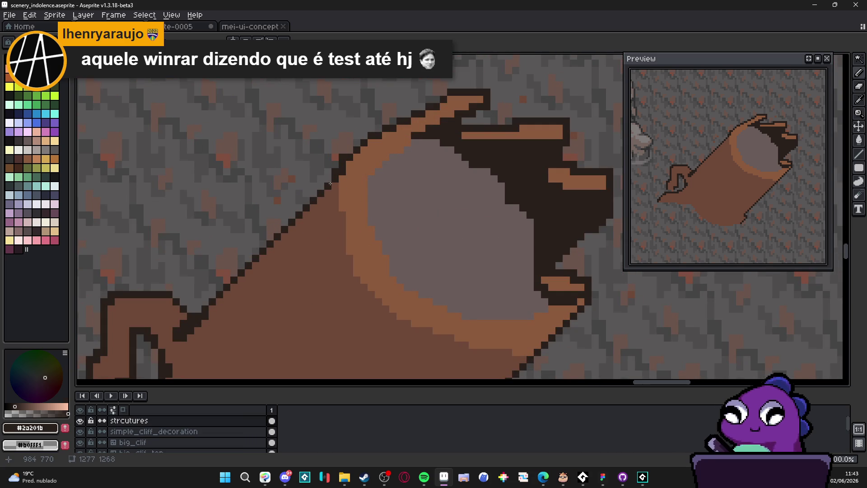
pyautogui.moveTo(335, 190); pyautogui.dragTo(333, 210)
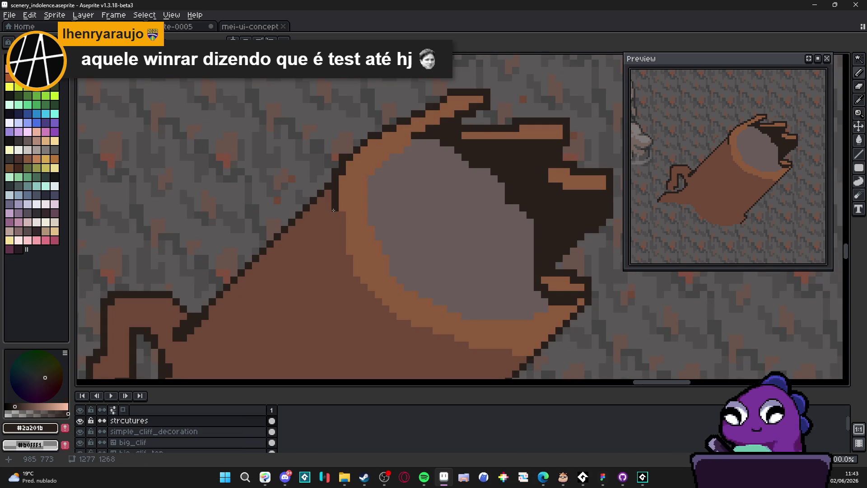
pyautogui.hotkey('ctrl', 'z')
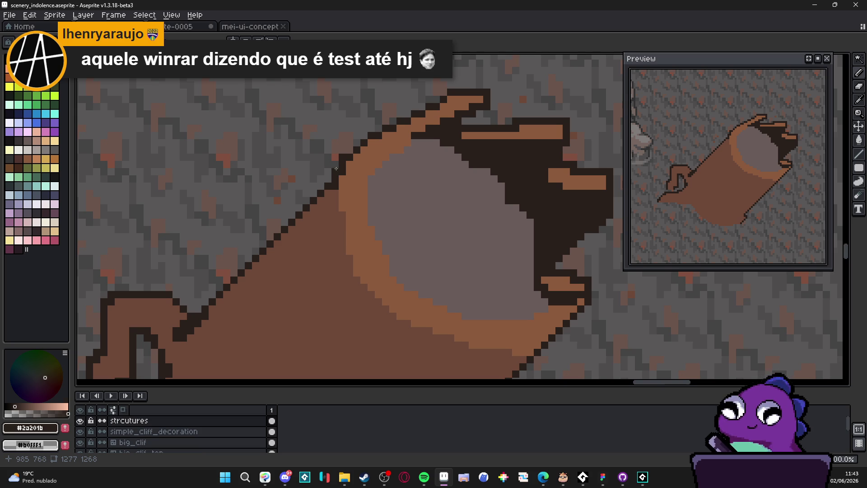
pyautogui.scroll(-3, 336, 170)
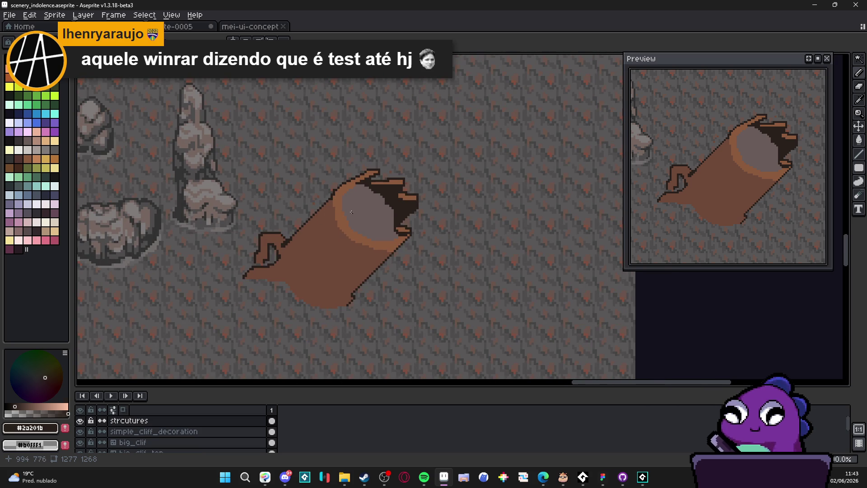
pyautogui.scroll(3, 392, 178)
# - Draw dark pixels along the log's top edge, upper rim, and the opening's inner edge
pyautogui.moveTo(376, 177)
pyautogui.mouseDown()
pyautogui.moveTo(416, 220)
pyautogui.moveTo(409, 217)
pyautogui.moveTo(410, 250)
pyautogui.moveTo(400, 208)
pyautogui.moveTo(398, 216)
pyautogui.mouseUp()
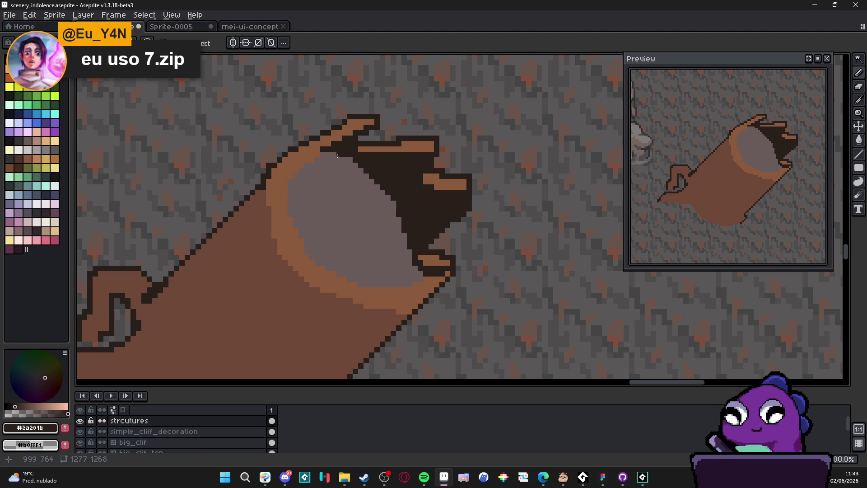
pyautogui.scroll(1, 339, 155)
pyautogui.moveTo(339, 155); pyautogui.dragTo(422, 246)
pyautogui.click(443, 312)
pyautogui.click(437, 304)
pyautogui.hotkey('ctrl', 'z')
pyautogui.click(443, 319)
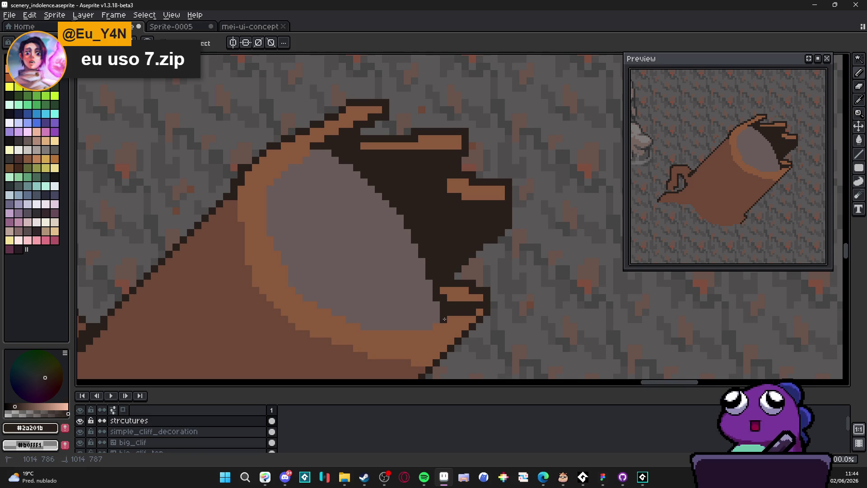
# - Remove a stray dark pixel and repaint the opening's inner edge in its grey
pyautogui.click(410, 292)
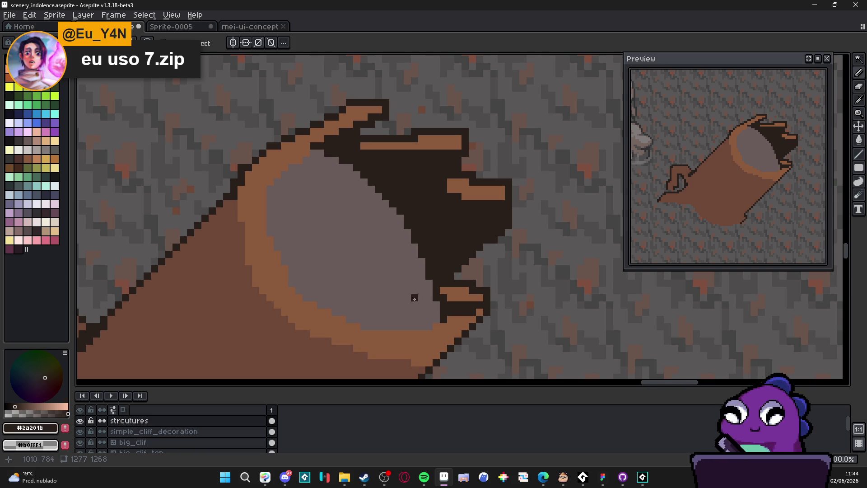
pyautogui.hotkey('ctrl', 'z')
pyautogui.keyDown('alt'); pyautogui.click(416, 300); pyautogui.keyUp('alt')
pyautogui.moveTo(443, 321); pyautogui.dragTo(422, 253)
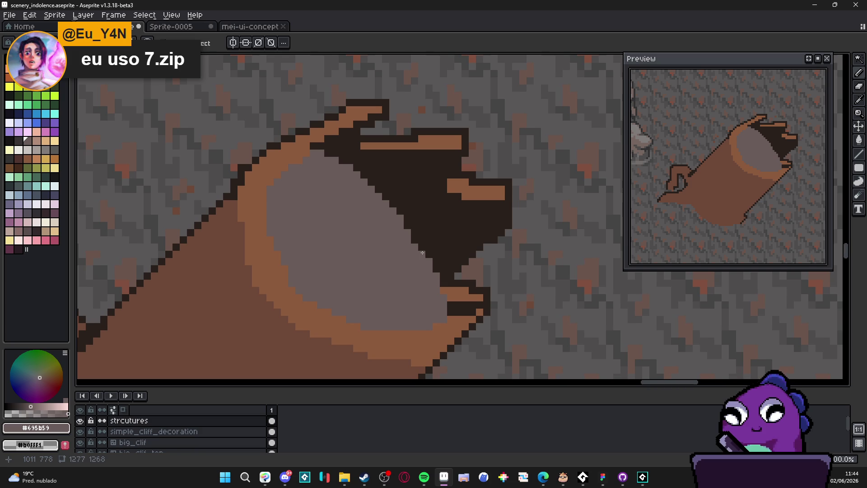
pyautogui.scroll(-2, 425, 233)
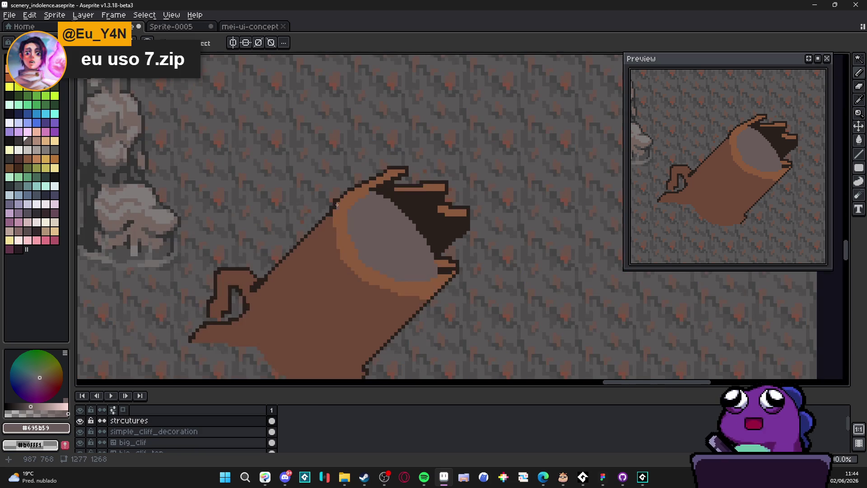
pyautogui.scroll(2, 341, 213)
# - Line the rim's inner edge with a dark #2a201b diagonal and vertical line, trimming its top in brown
pyautogui.keyDown('alt'); pyautogui.click(371, 195); pyautogui.keyUp('alt')
pyautogui.keyDown('shift'); pyautogui.click(328, 243); pyautogui.keyUp('shift')
pyautogui.hotkey('ctrl', 'z')
pyautogui.keyDown('shift'); pyautogui.click(334, 236); pyautogui.keyUp('shift')
pyautogui.keyDown('shift'); pyautogui.click(334, 279); pyautogui.keyUp('shift')
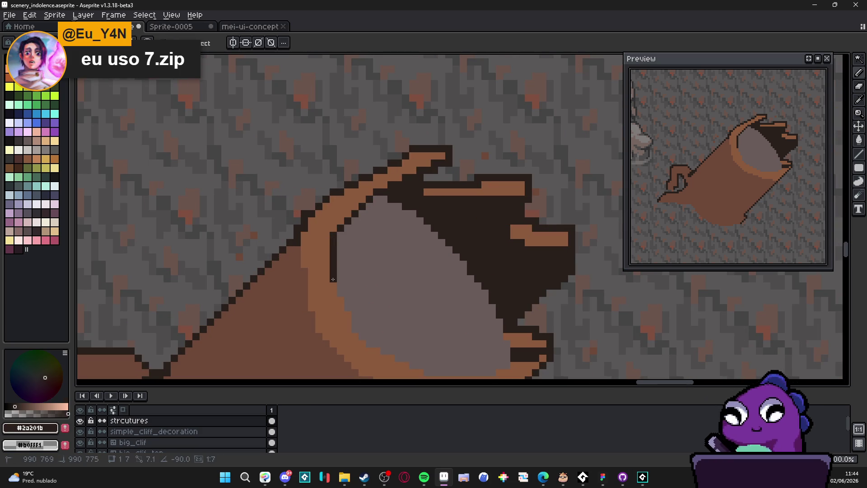
pyautogui.keyDown('alt'); pyautogui.click(340, 229); pyautogui.keyUp('alt')
pyautogui.moveTo(333, 236); pyautogui.dragTo(333, 242)
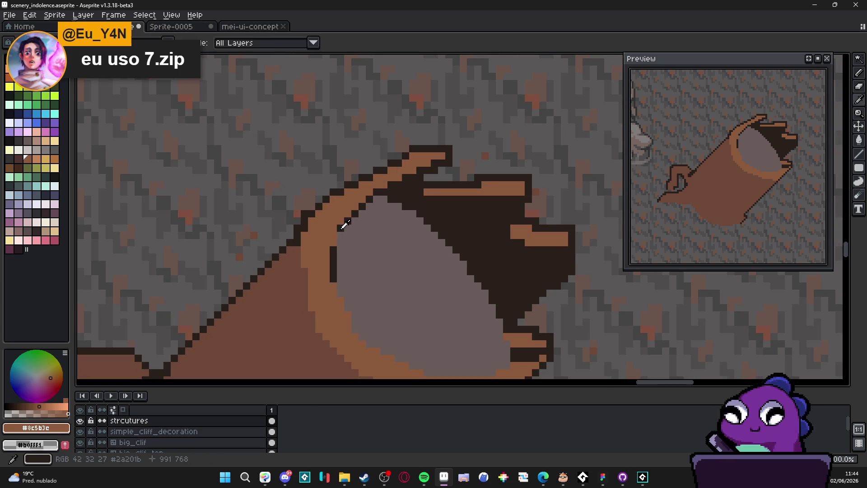
pyautogui.keyDown('alt'); pyautogui.click(343, 228); pyautogui.keyUp('alt')
pyautogui.click(340, 241)
pyautogui.scroll(-3, 358, 243)
pyautogui.scroll(-1, 359, 246)
pyautogui.scroll(1, 361, 251)
pyautogui.scroll(-1, 364, 256)
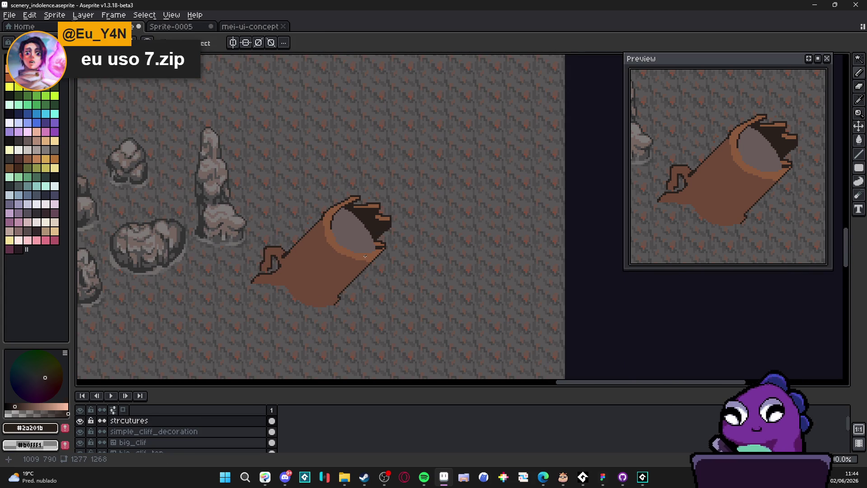
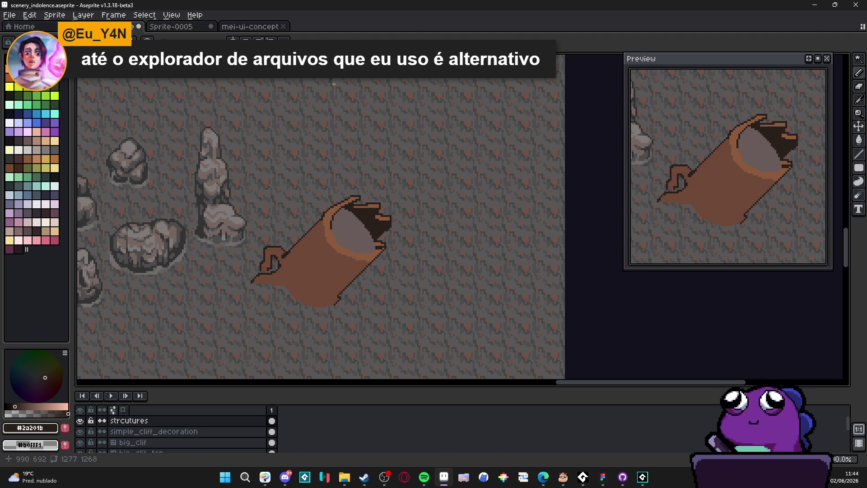
# - Zoom to the log's opening and pick the dark outline colour from the canvas
pyautogui.scroll(2, 323, 222)
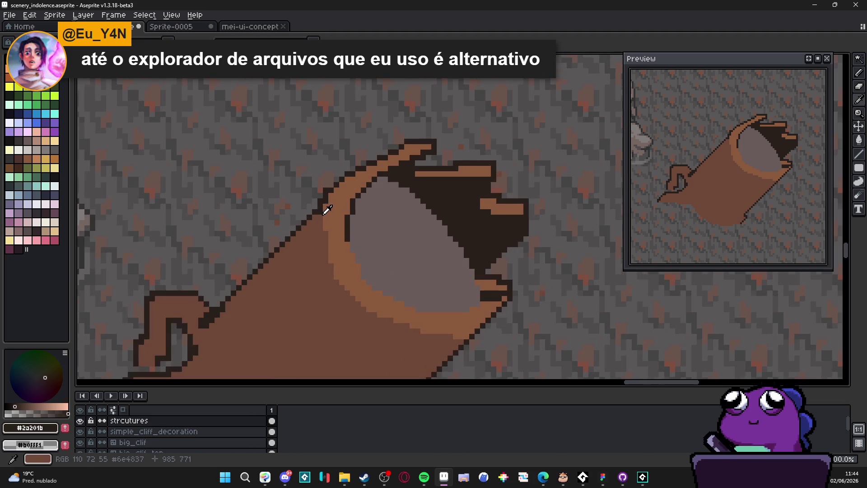
pyautogui.scroll(-1, 303, 264)
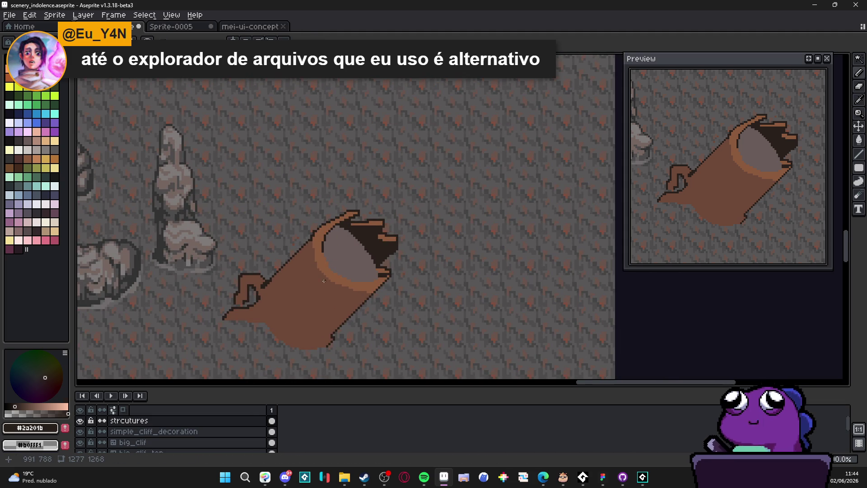
pyautogui.scroll(3, 324, 298)
pyautogui.scroll(-2, 316, 242)
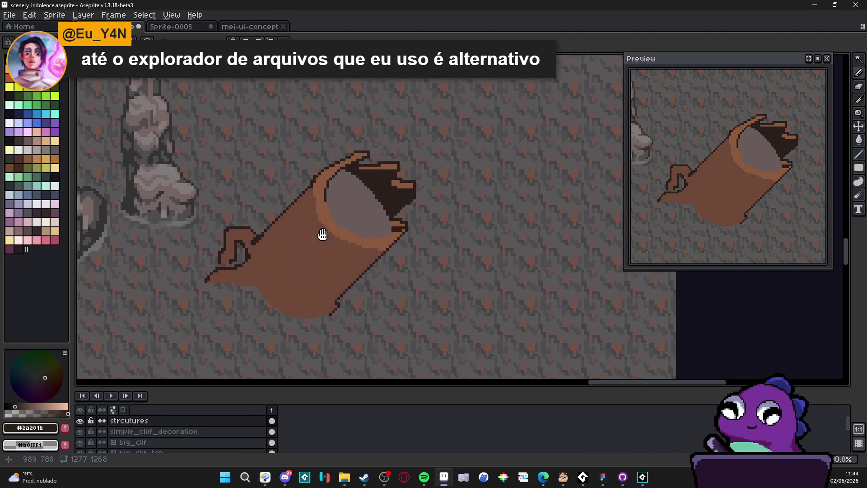
pyautogui.scroll(-2, 348, 220)
pyautogui.scroll(3, 381, 230)
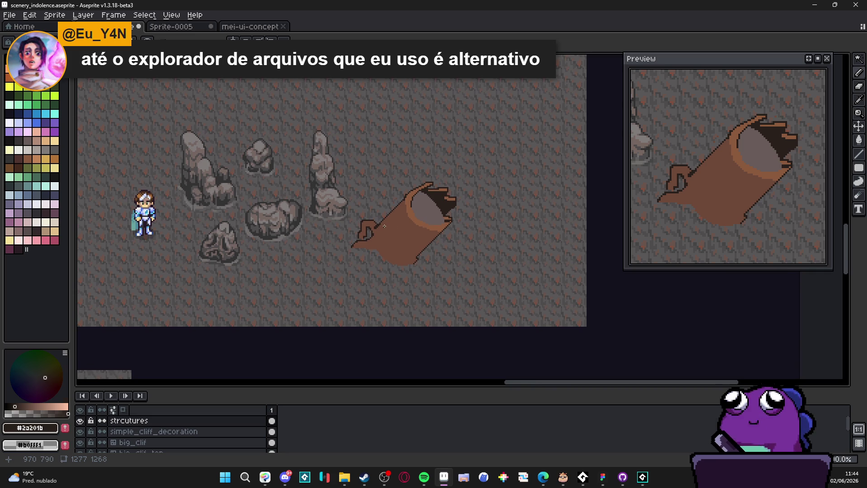
pyautogui.scroll(2, 426, 197)
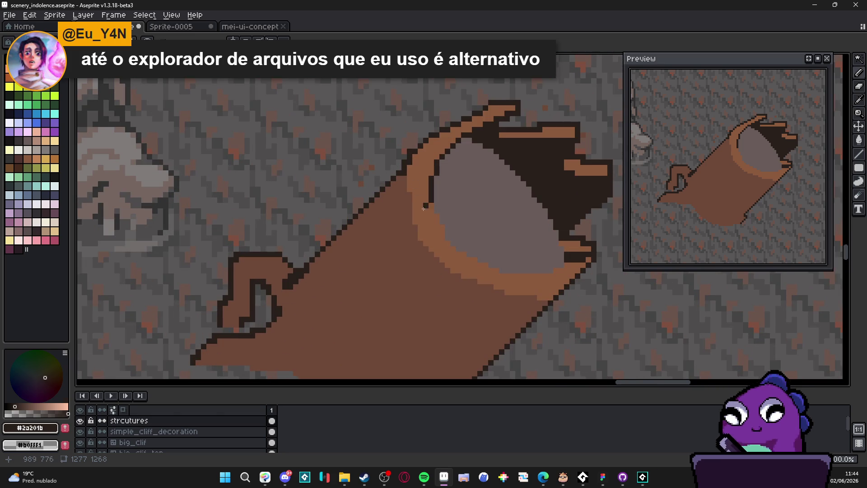
pyautogui.keyDown('alt'); pyautogui.click(411, 234); pyautogui.keyUp('alt')
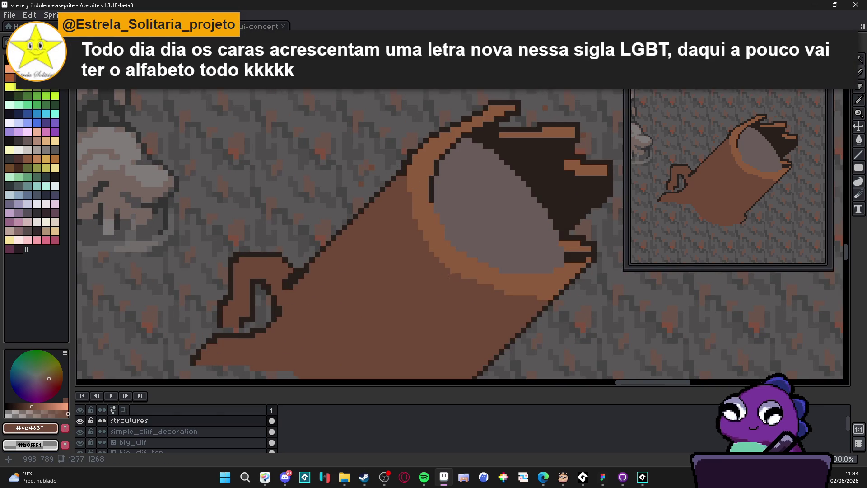
pyautogui.keyDown('alt'); pyautogui.click(457, 240); pyautogui.keyUp('alt')
pyautogui.moveTo(460, 236); pyautogui.dragTo(484, 211)
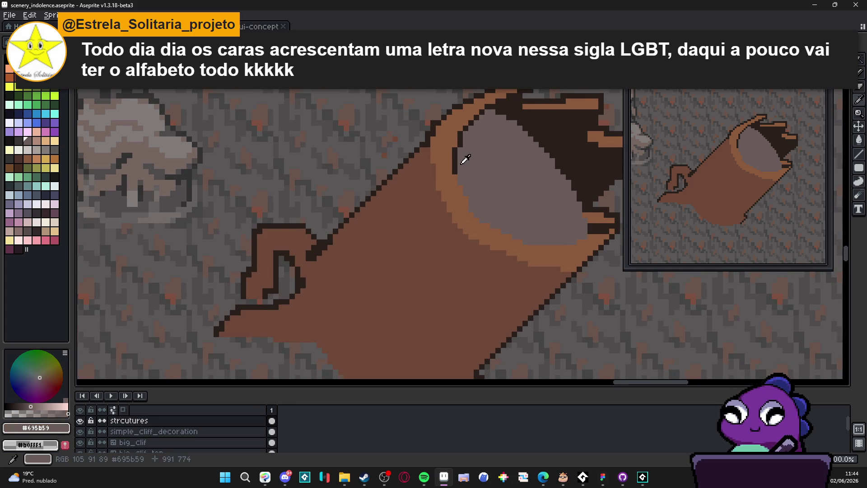
pyautogui.keyDown('alt'); pyautogui.click(457, 177); pyautogui.keyUp('alt')
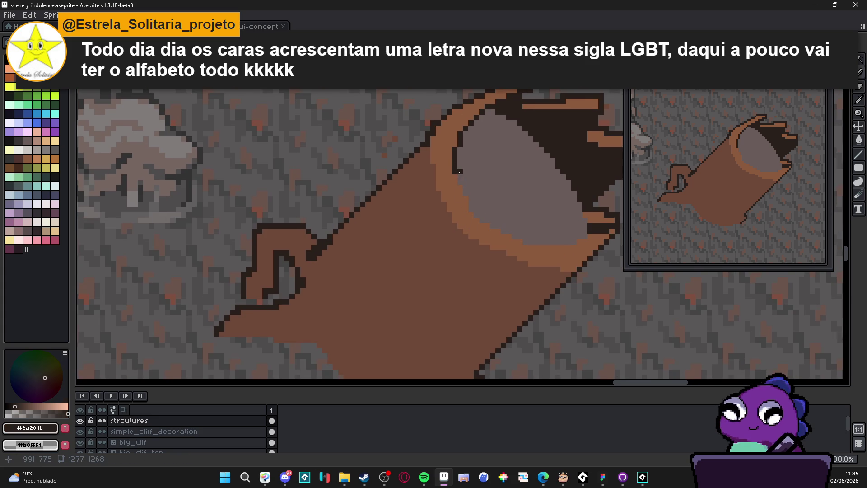
# - Draw a dark outline inside the hollow, along the rim and its bottom edge
pyautogui.moveTo(456, 172)
pyautogui.mouseDown()
pyautogui.moveTo(470, 173)
pyautogui.moveTo(492, 199)
pyautogui.moveTo(492, 228)
pyautogui.moveTo(428, 291)
pyautogui.mouseUp()
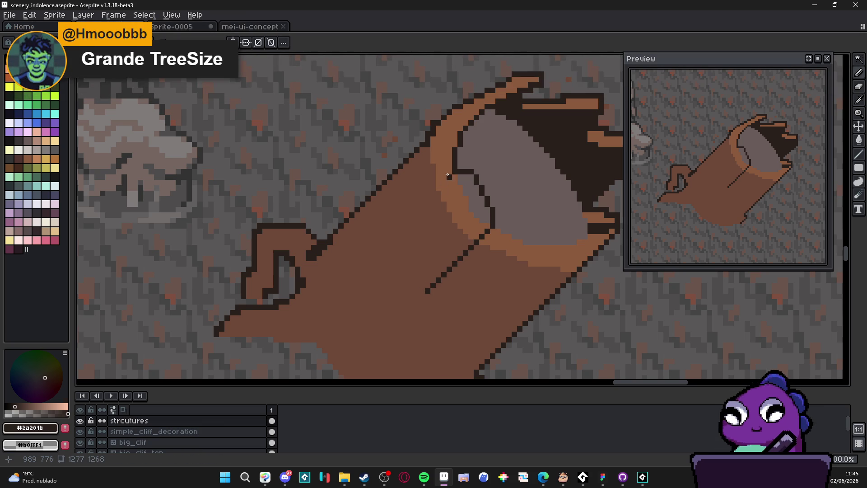
pyautogui.moveTo(451, 173)
pyautogui.mouseDown()
pyautogui.moveTo(436, 174)
pyautogui.moveTo(385, 220)
pyautogui.mouseUp()
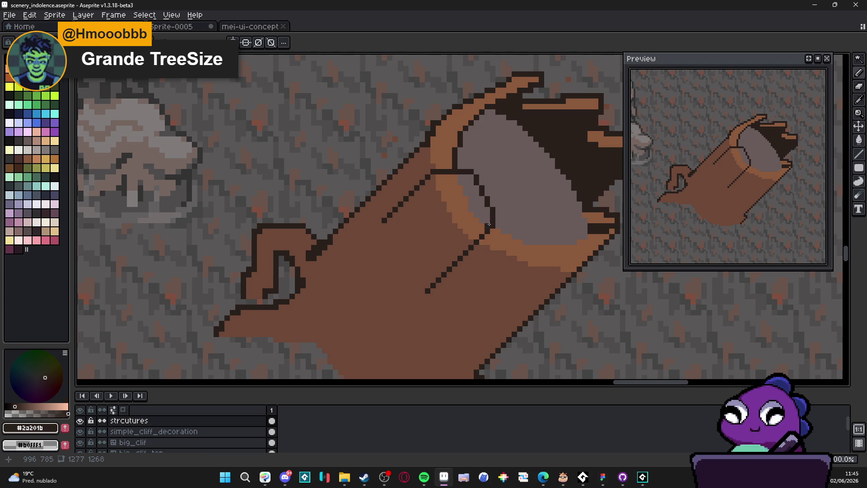
pyautogui.moveTo(486, 232); pyautogui.dragTo(466, 231)
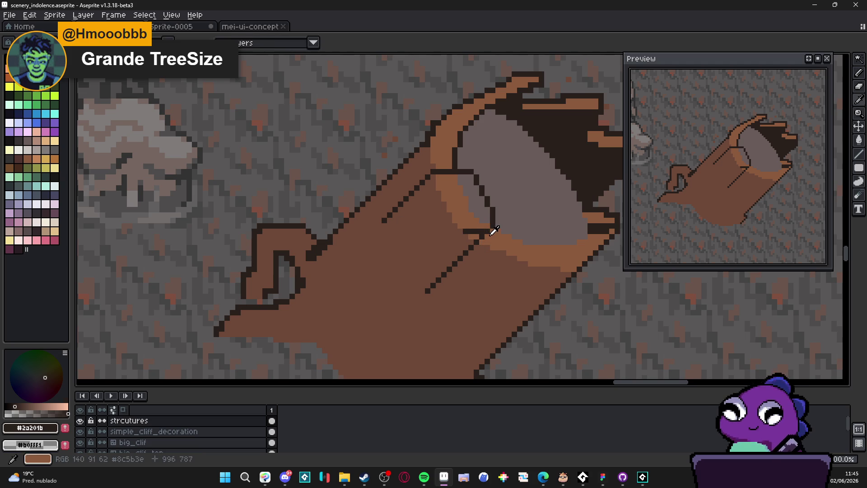
# - Draw a dark diagonal grain line running down-left across the log's body
pyautogui.keyDown('alt'); pyautogui.click(478, 242); pyautogui.keyUp('alt')
pyautogui.keyDown('alt'); pyautogui.click(477, 231); pyautogui.keyUp('alt')
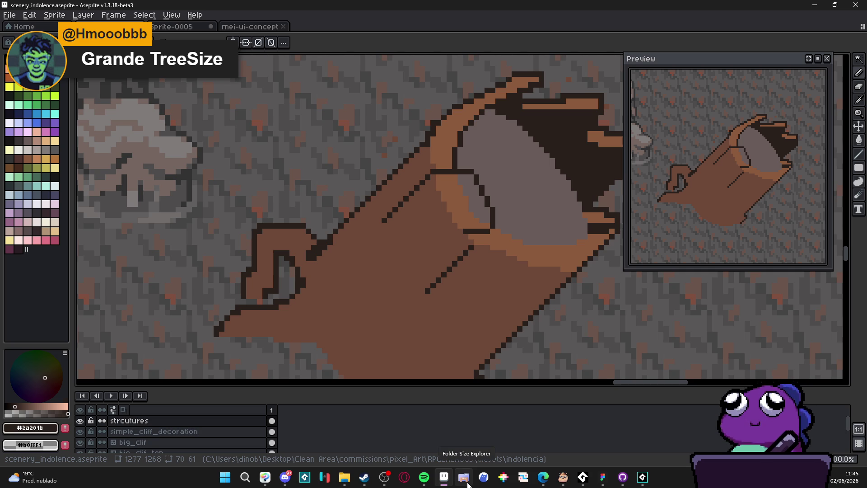
pyautogui.moveTo(461, 235); pyautogui.dragTo(406, 297)
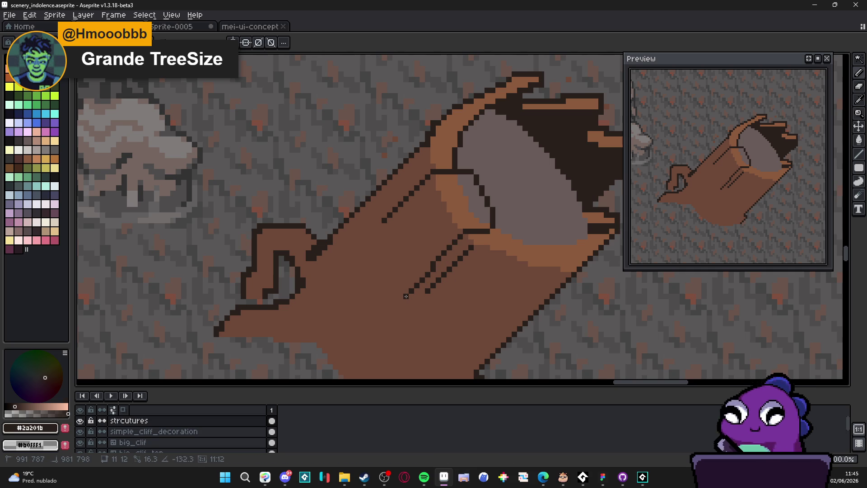
pyautogui.moveTo(408, 297); pyautogui.dragTo(391, 307)
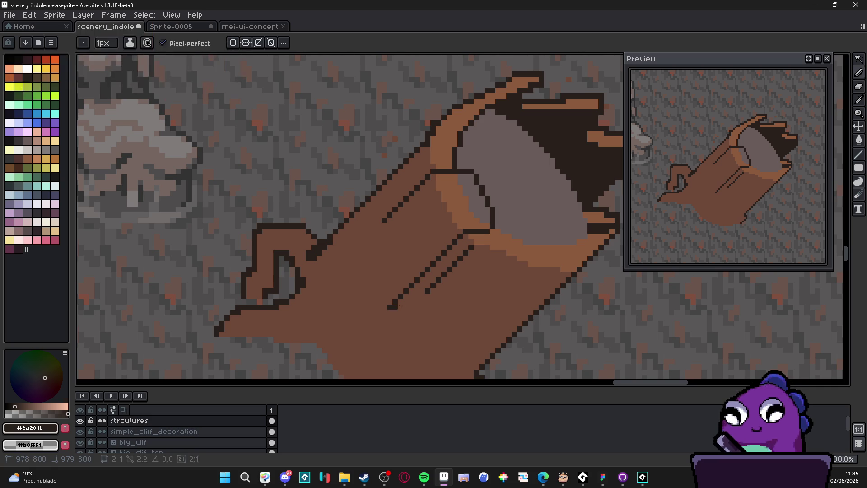
pyautogui.keyDown('alt'); pyautogui.click(477, 304); pyautogui.keyUp('alt')
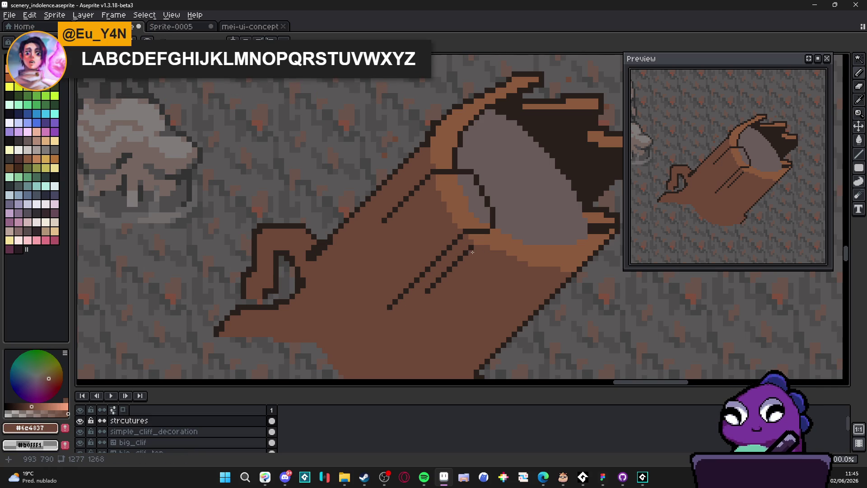
# - Paint brown over the short grain line and the stray dark rim pixels
pyautogui.moveTo(470, 248); pyautogui.dragTo(427, 292)
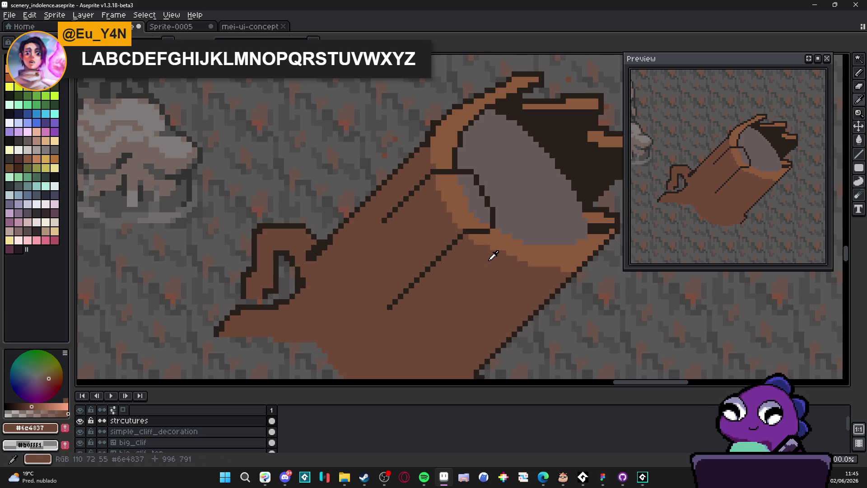
pyautogui.click(470, 231)
pyautogui.click(483, 231)
pyautogui.click(491, 226)
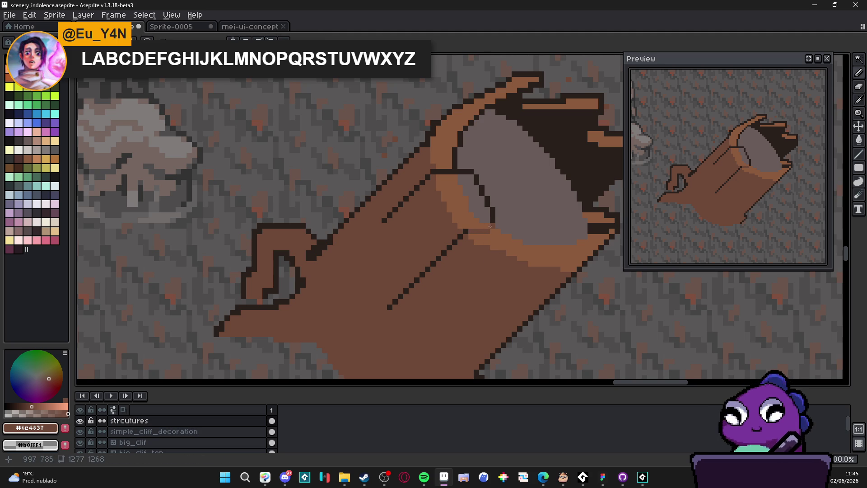
pyautogui.moveTo(439, 172); pyautogui.dragTo(452, 171)
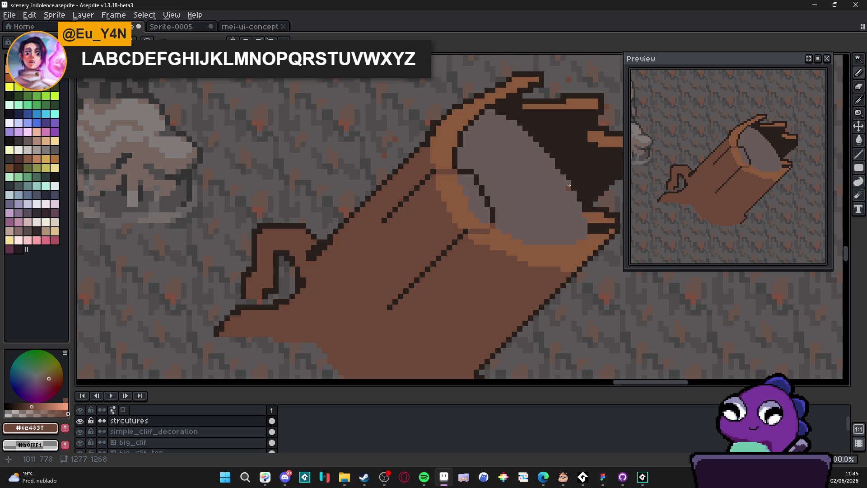
pyautogui.scroll(1, 515, 205)
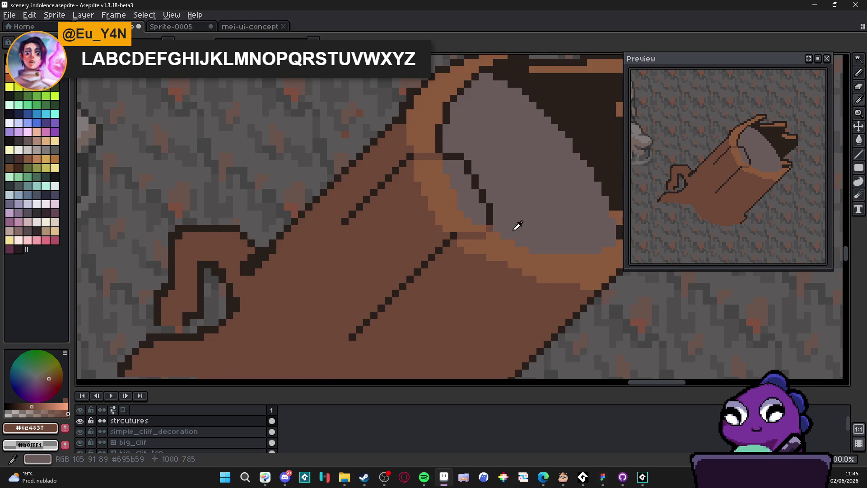
# - Redraw dark outline pixels at the rim corner and straight along the hollow's edge
pyautogui.keyDown('alt'); pyautogui.click(488, 216); pyautogui.keyUp('alt')
pyautogui.click(482, 235)
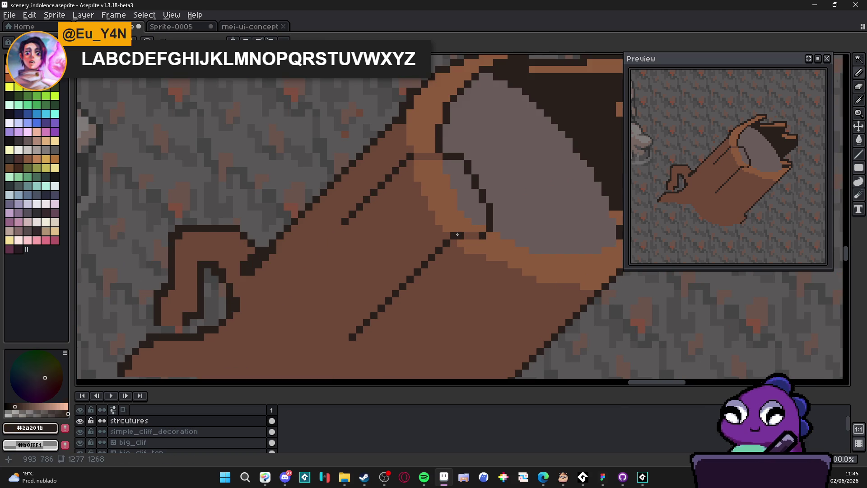
pyautogui.moveTo(415, 156); pyautogui.dragTo(426, 156)
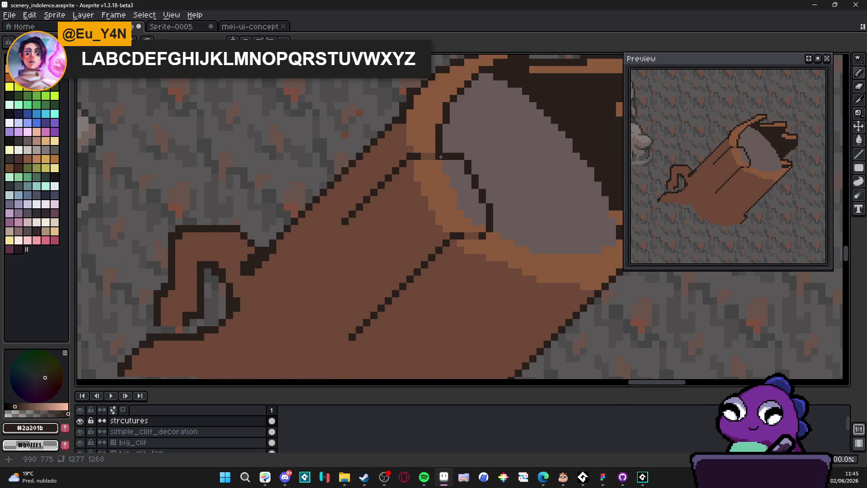
pyautogui.scroll(-2, 441, 156)
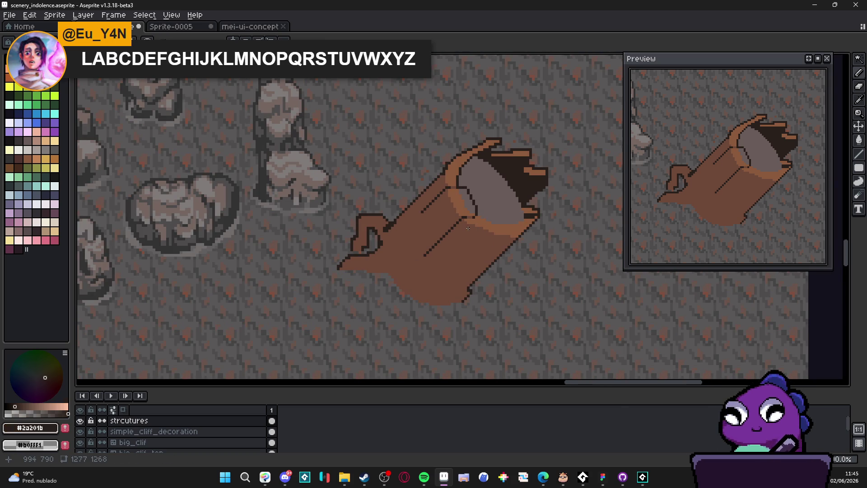
pyautogui.scroll(2, 467, 225)
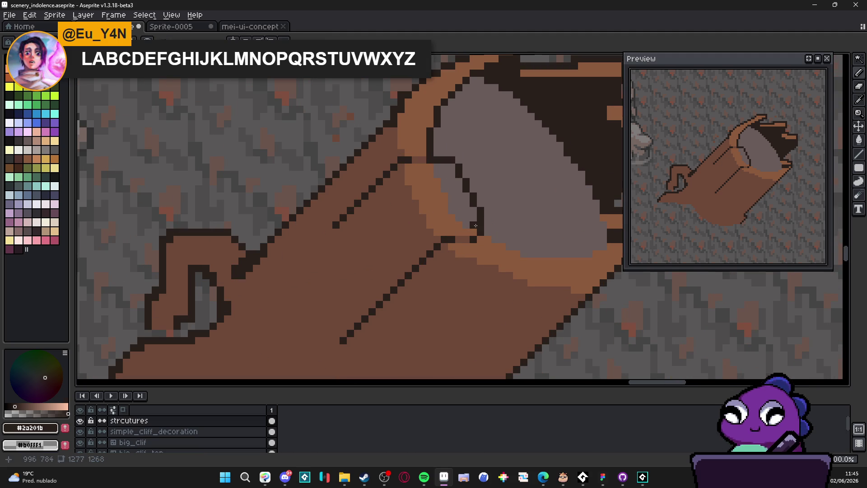
pyautogui.moveTo(478, 232)
pyautogui.mouseDown()
pyautogui.moveTo(435, 160)
pyautogui.moveTo(461, 185)
pyautogui.moveTo(480, 236)
pyautogui.moveTo(468, 192)
pyautogui.mouseUp()
# - Paint stray outline pixels grey and touch up the rim with lighter brown
pyautogui.keyDown('alt'); pyautogui.click(480, 228); pyautogui.keyUp('alt')
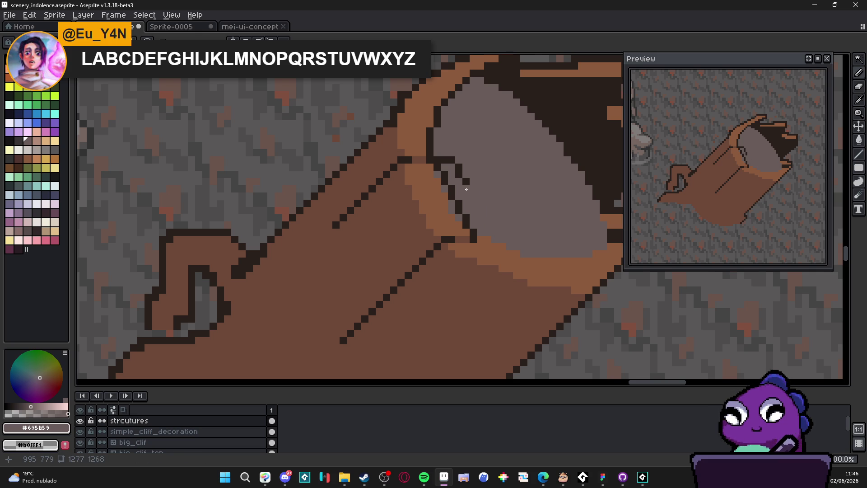
pyautogui.moveTo(459, 169)
pyautogui.mouseDown()
pyautogui.moveTo(466, 190)
pyautogui.moveTo(443, 159)
pyautogui.mouseUp()
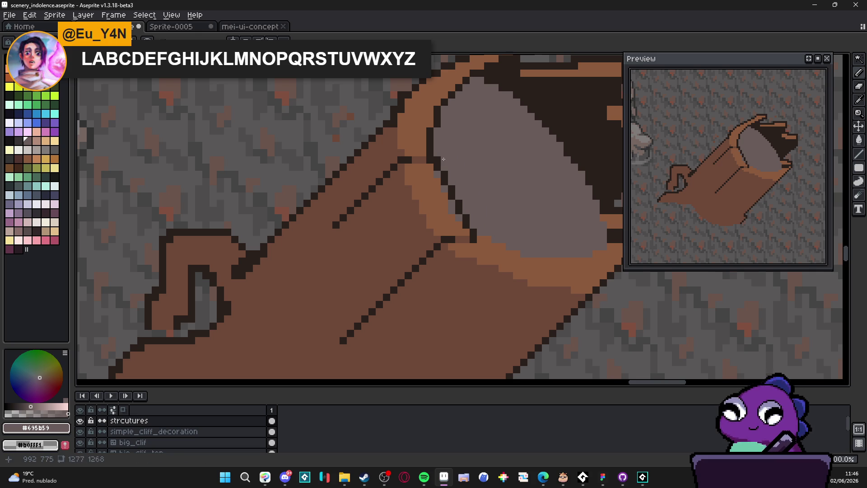
pyautogui.keyDown('alt'); pyautogui.click(440, 178); pyautogui.keyUp('alt')
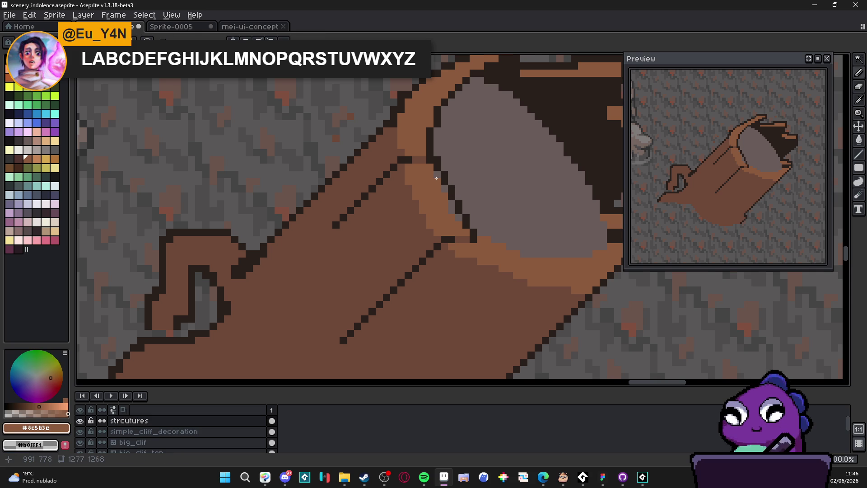
pyautogui.moveTo(458, 217); pyautogui.dragTo(458, 217)
# - Draw a dark slanted outline along the edge of the grey hollow face
pyautogui.scroll(-5, 458, 217)
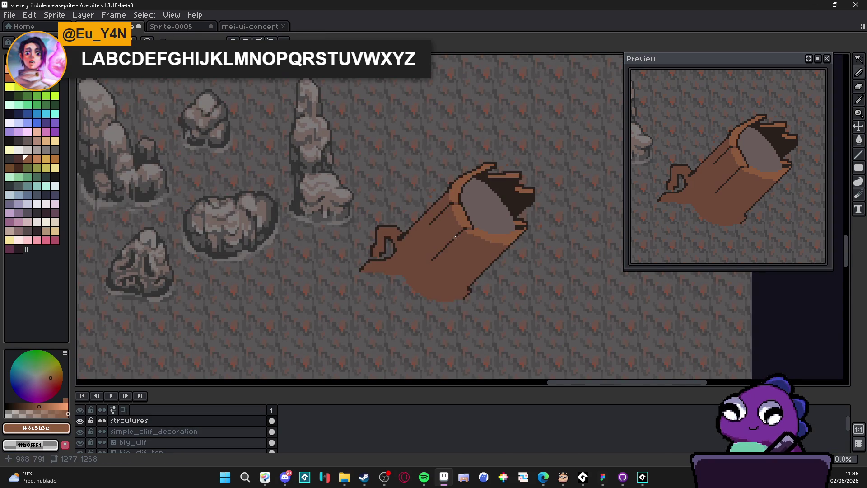
pyautogui.scroll(1, 448, 217)
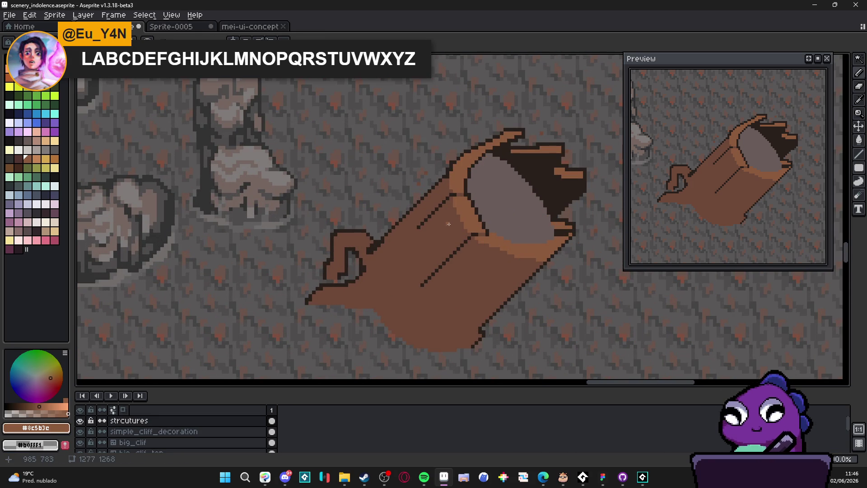
pyautogui.scroll(1, 451, 205)
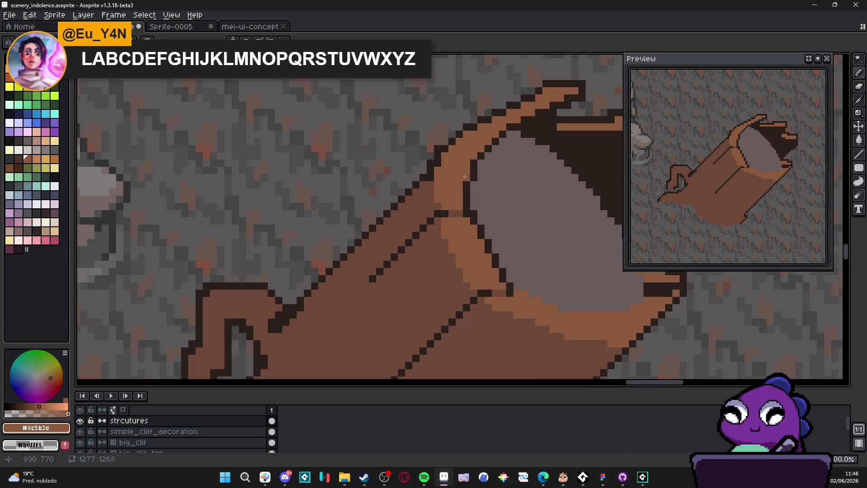
pyautogui.keyDown('alt'); pyautogui.click(471, 175); pyautogui.keyUp('alt')
pyautogui.keyDown('shift'); pyautogui.click(436, 177); pyautogui.keyUp('shift')
pyautogui.scroll(-4, 436, 178)
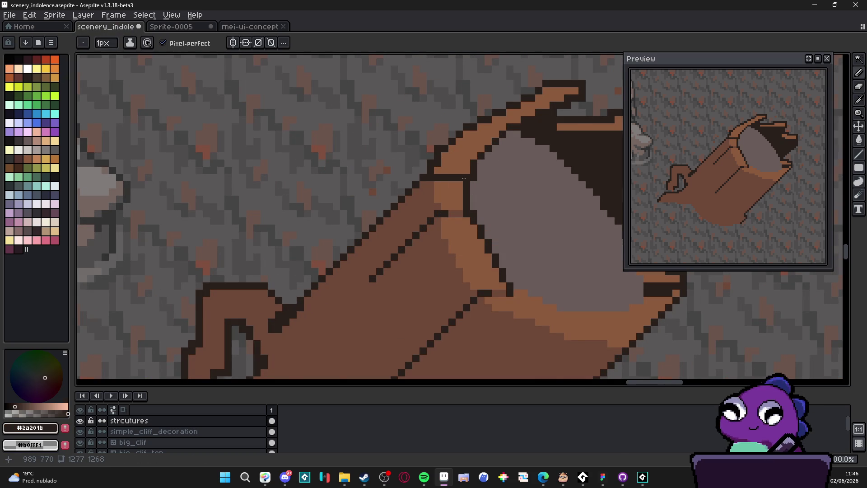
pyautogui.scroll(2, 487, 230)
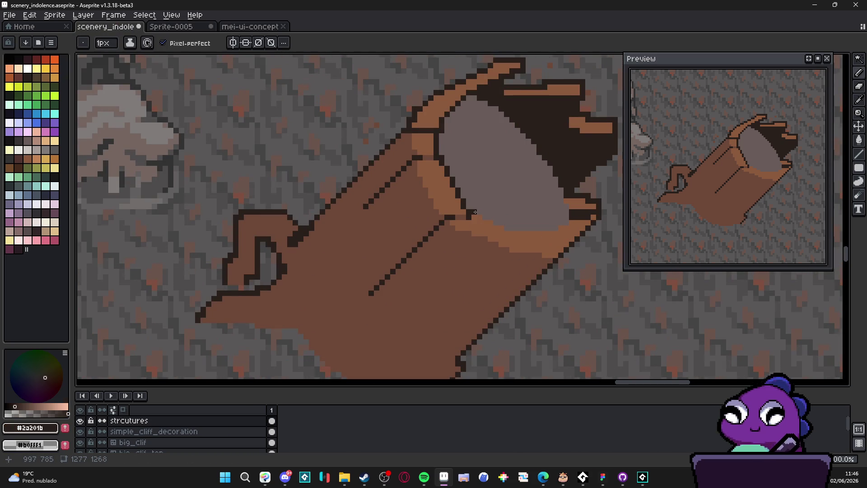
pyautogui.moveTo(475, 212)
pyautogui.mouseDown()
pyautogui.moveTo(532, 228)
pyautogui.moveTo(476, 212)
pyautogui.moveTo(499, 201)
pyautogui.moveTo(529, 218)
pyautogui.moveTo(500, 227)
pyautogui.moveTo(483, 267)
pyautogui.mouseUp()
pyautogui.keyDown('alt'); pyautogui.click(505, 219); pyautogui.keyUp('alt')
pyautogui.keyDown('alt'); pyautogui.click(470, 214); pyautogui.keyUp('alt')
pyautogui.keyDown('alt'); pyautogui.click(488, 224); pyautogui.keyUp('alt')
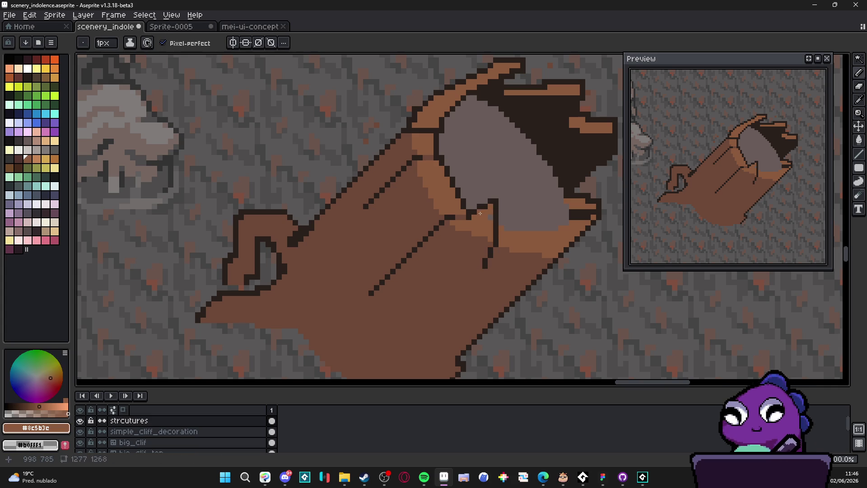
# - Draw a dark horizontal line under the grey hollow
pyautogui.keyDown('alt'); pyautogui.click(473, 229); pyautogui.keyUp('alt')
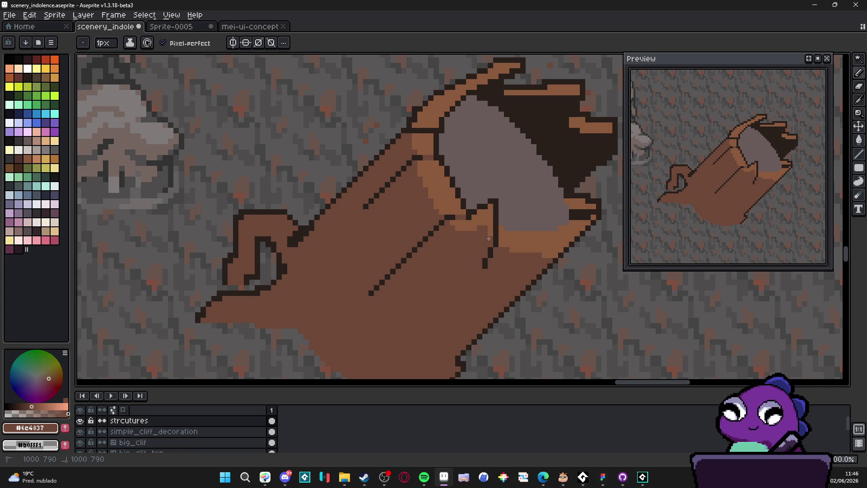
pyautogui.scroll(-3, 491, 224)
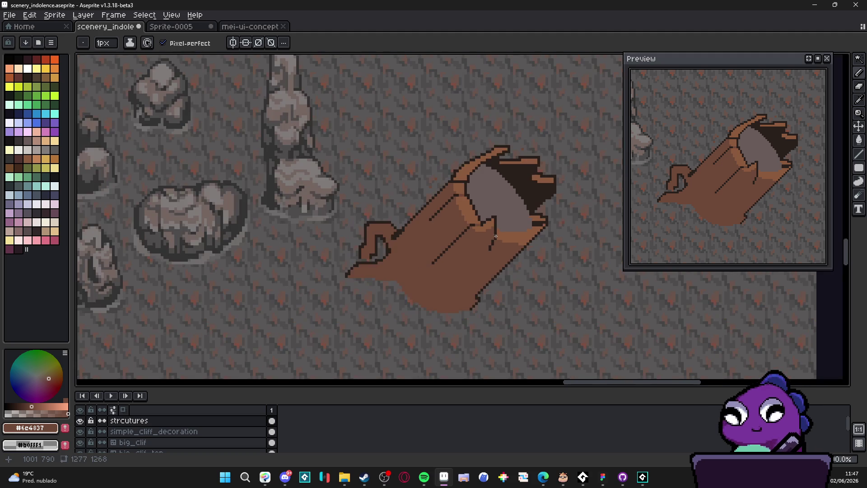
pyautogui.scroll(3, 500, 244)
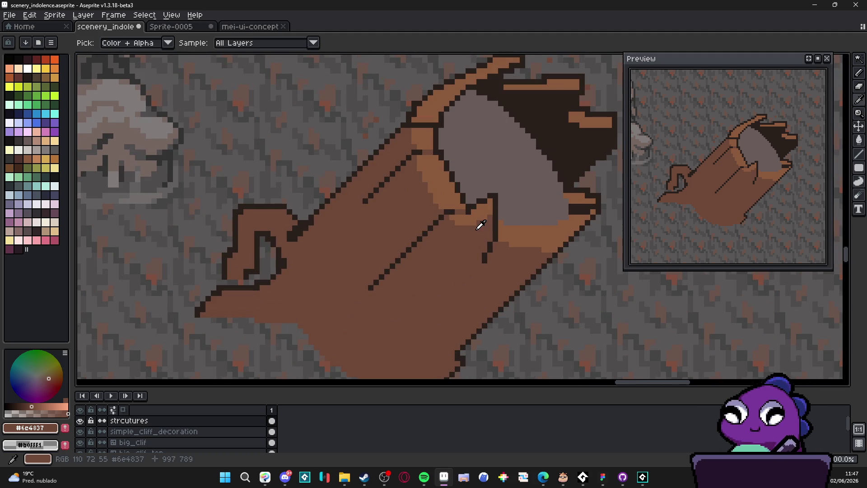
pyautogui.keyDown('alt'); pyautogui.click(484, 222); pyautogui.keyUp('alt')
pyautogui.keyDown('alt'); pyautogui.click(500, 223); pyautogui.keyUp('alt')
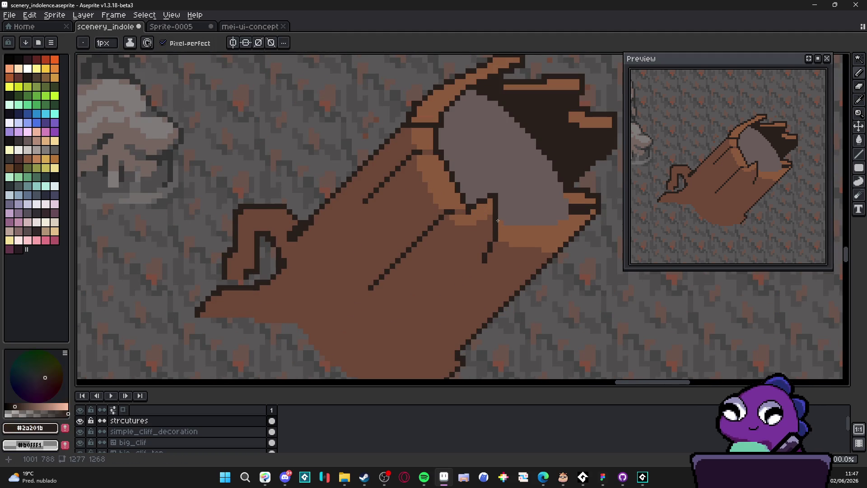
pyautogui.keyDown('shift'); pyautogui.click(539, 224); pyautogui.keyUp('shift')
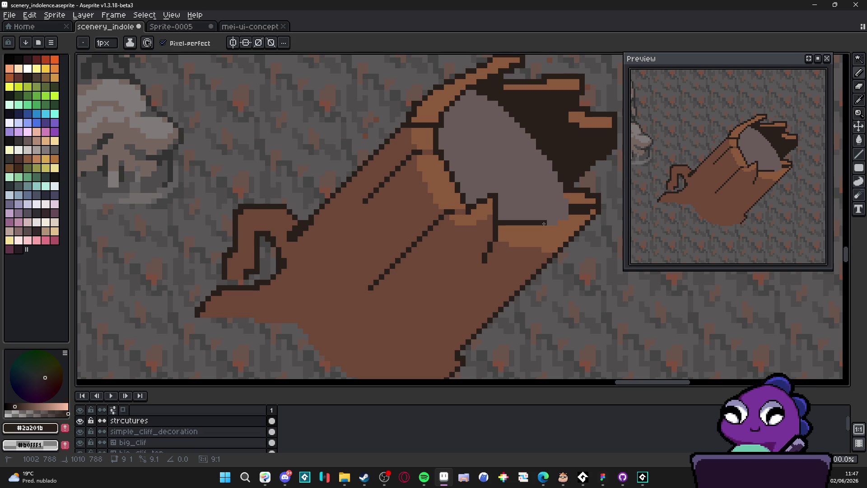
pyautogui.keyDown('alt'); pyautogui.click(509, 222); pyautogui.keyUp('alt')
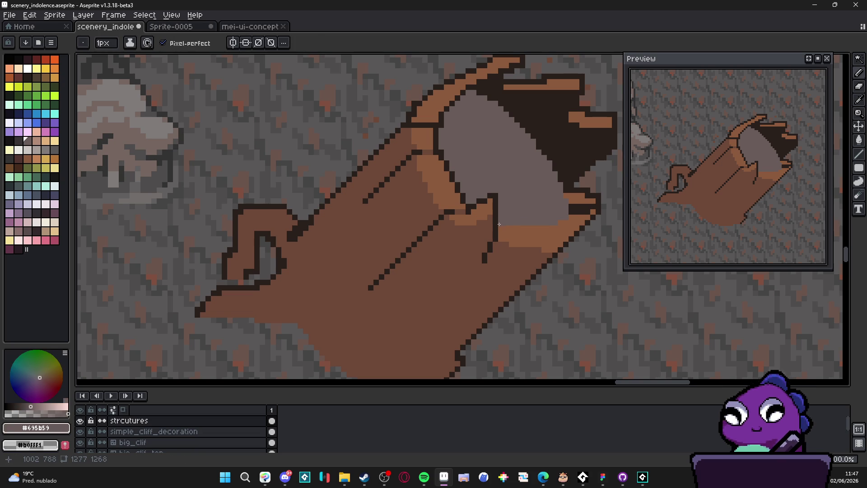
pyautogui.keyDown('alt'); pyautogui.click(500, 223); pyautogui.keyUp('alt')
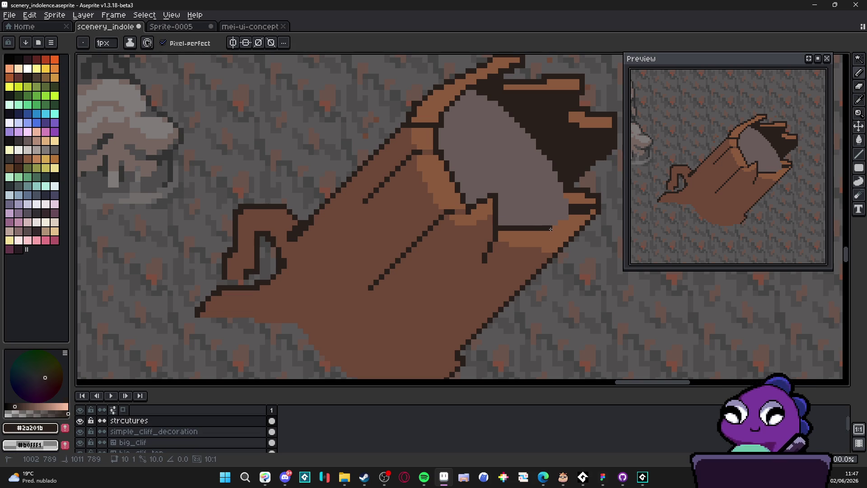
pyautogui.keyDown('shift'); pyautogui.click(554, 228); pyautogui.keyUp('shift')
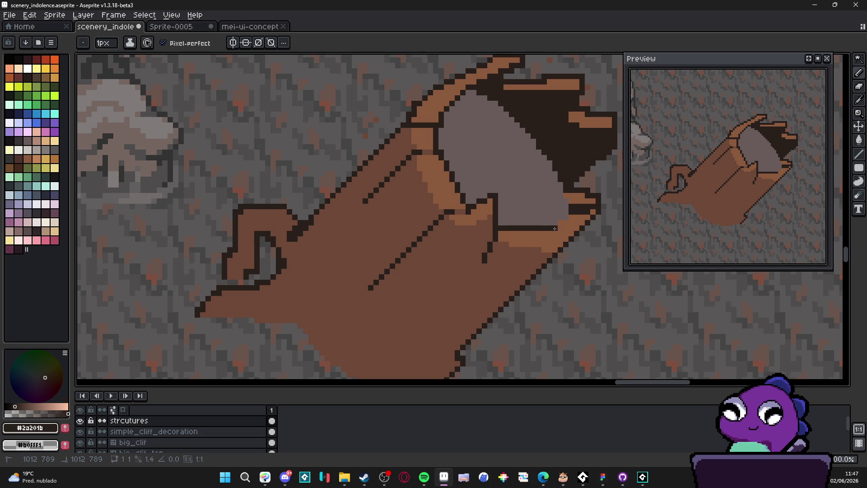
# - Paint a light-brown band beneath the new dark line
pyautogui.keyDown('alt'); pyautogui.click(500, 245); pyautogui.keyUp('alt')
pyautogui.click(500, 244)
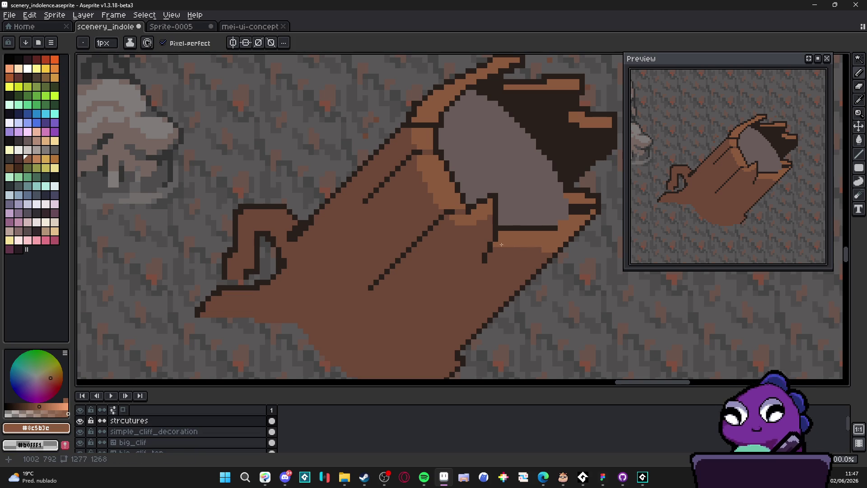
pyautogui.keyDown('shift'); pyautogui.click(525, 248); pyautogui.keyUp('shift')
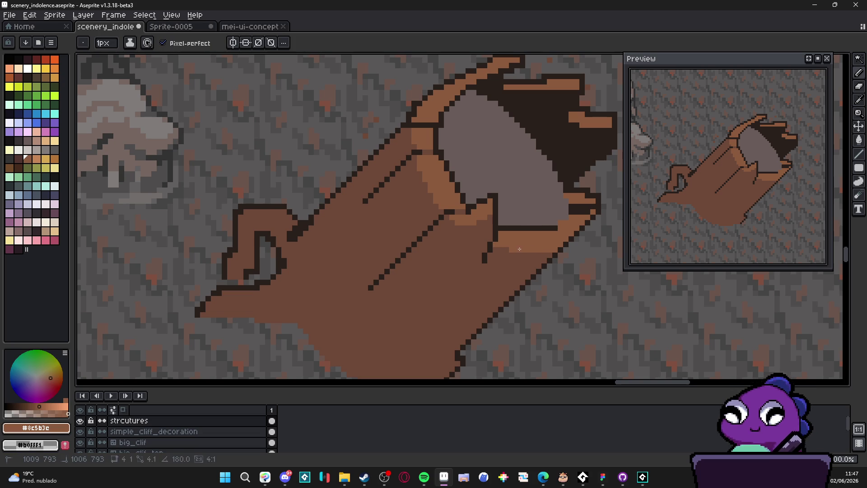
pyautogui.keyDown('alt'); pyautogui.click(538, 249); pyautogui.keyUp('alt')
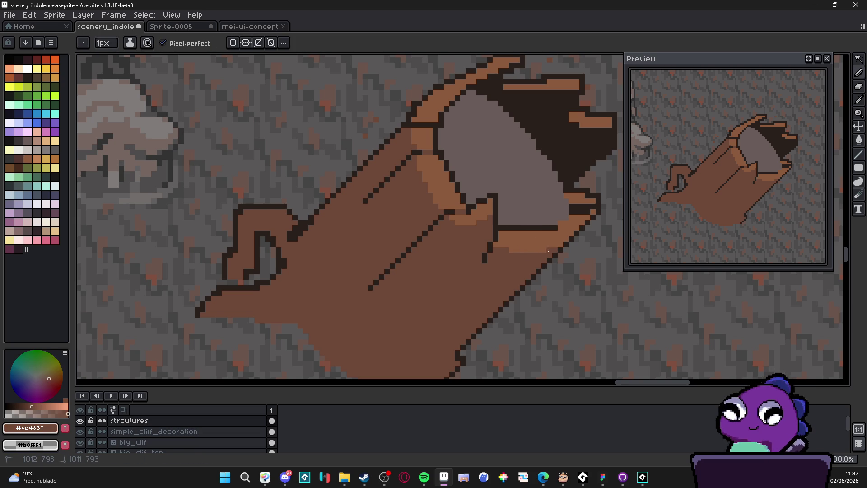
pyautogui.hscroll(-1, 548, 240)
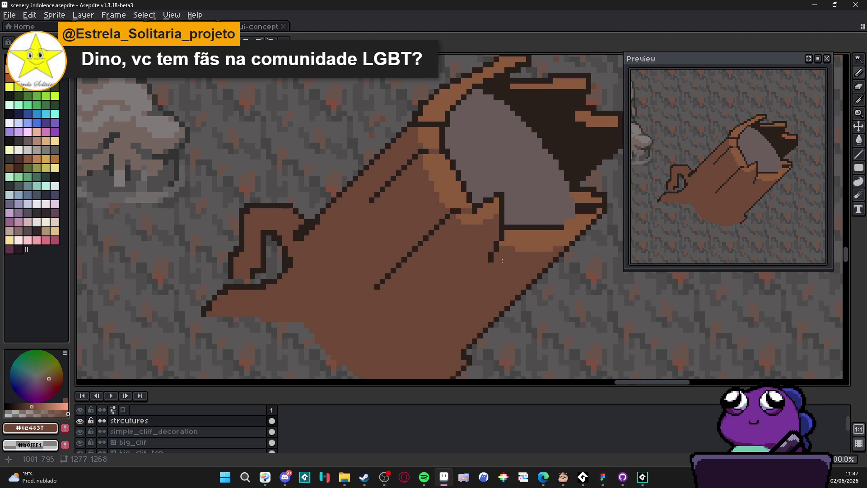
# - Pencil dark #2a201b pixels at the notch's right corner and down its lower edge
pyautogui.scroll(1, 539, 249)
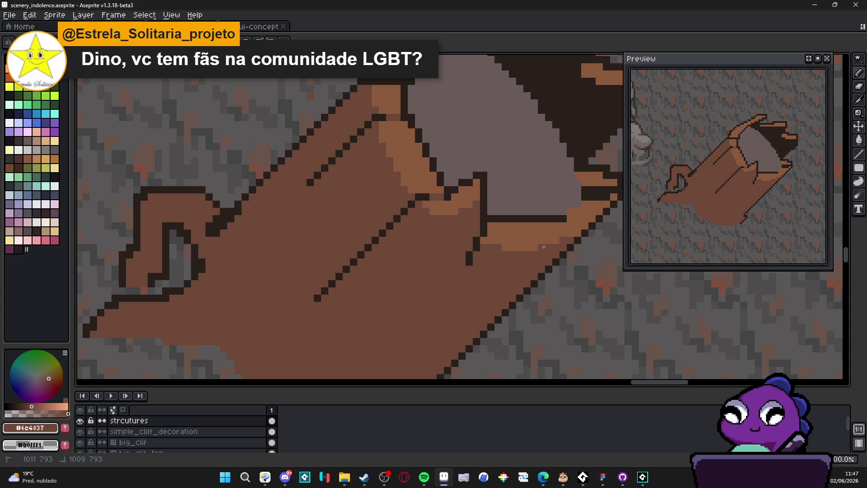
pyautogui.keyDown('alt'); pyautogui.click(529, 239); pyautogui.keyUp('alt')
pyautogui.keyDown('alt'); pyautogui.click(515, 258); pyautogui.keyUp('alt')
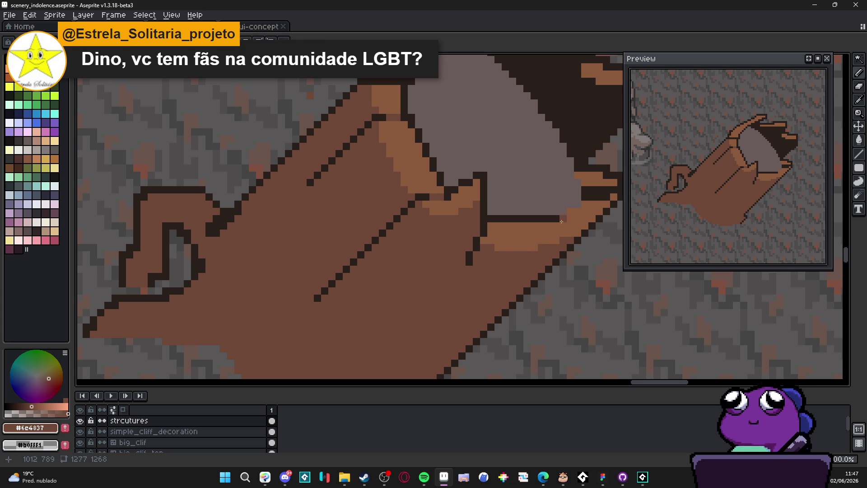
pyautogui.keyDown('alt'); pyautogui.click(568, 216); pyautogui.keyUp('alt')
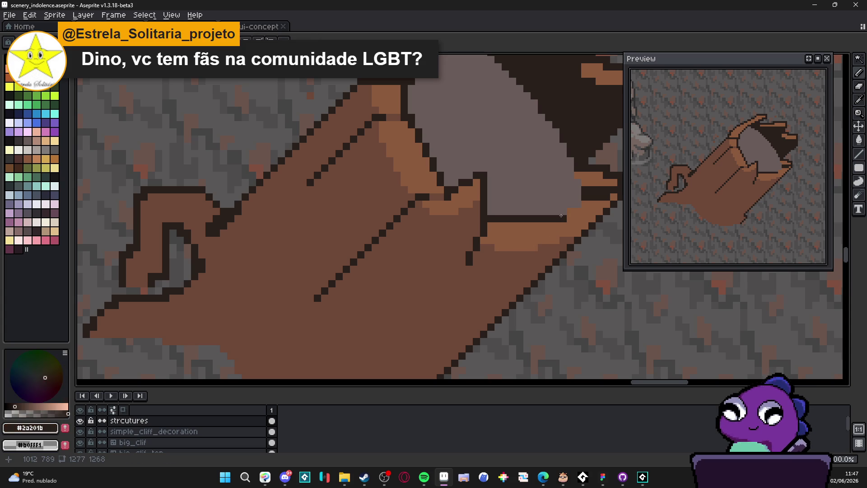
pyautogui.moveTo(566, 204); pyautogui.dragTo(577, 204)
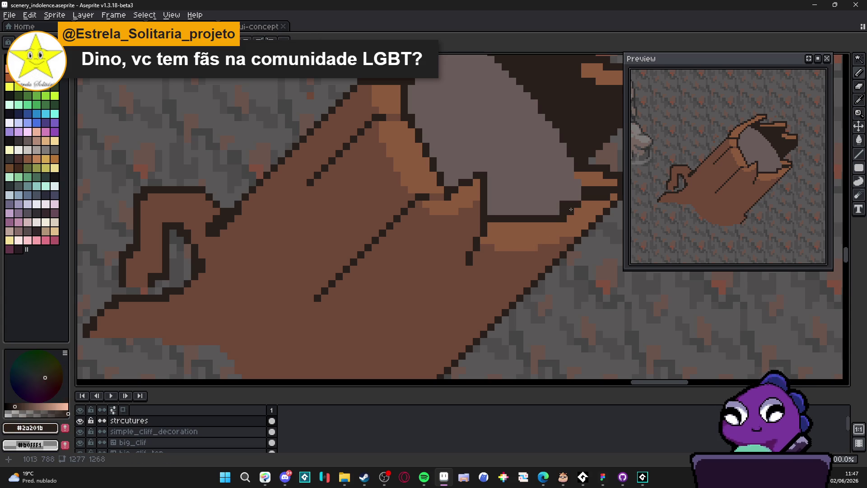
pyautogui.keyDown('alt'); pyautogui.click(572, 216); pyautogui.keyUp('alt')
pyautogui.keyDown('alt'); pyautogui.click(568, 206); pyautogui.keyUp('alt')
pyautogui.keyDown('alt'); pyautogui.click(565, 212); pyautogui.keyUp('alt')
pyautogui.keyDown('alt'); pyautogui.click(557, 207); pyautogui.keyUp('alt')
pyautogui.moveTo(549, 224)
pyautogui.mouseDown()
pyautogui.moveTo(550, 241)
pyautogui.moveTo(529, 250)
pyautogui.moveTo(534, 234)
pyautogui.mouseUp()
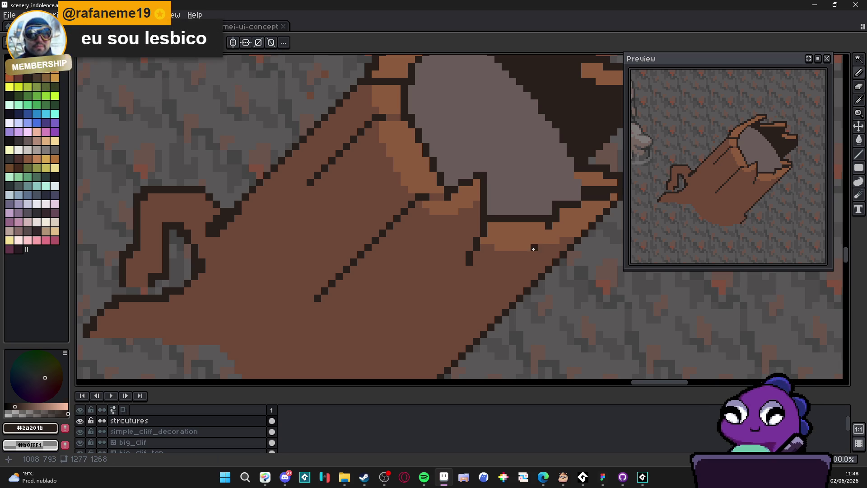
pyautogui.scroll(-3, 557, 236)
pyautogui.scroll(-1, 557, 235)
pyautogui.scroll(3, 556, 230)
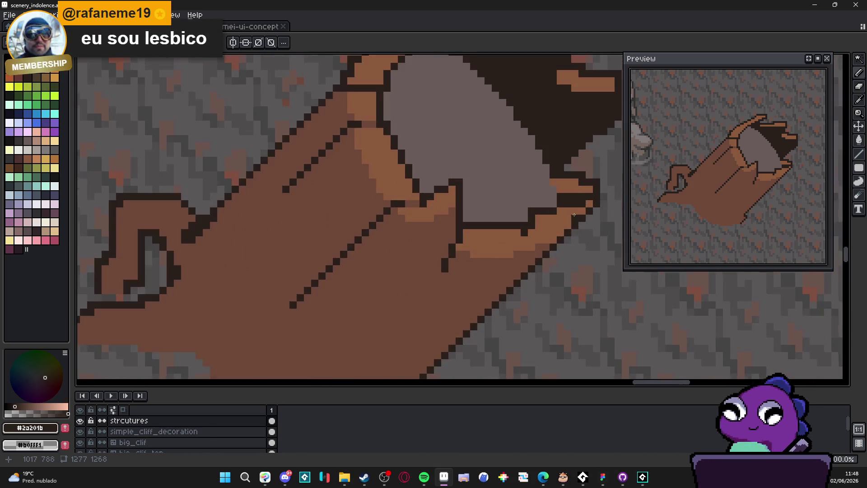
pyautogui.scroll(-3, 551, 221)
pyautogui.scroll(1, 543, 205)
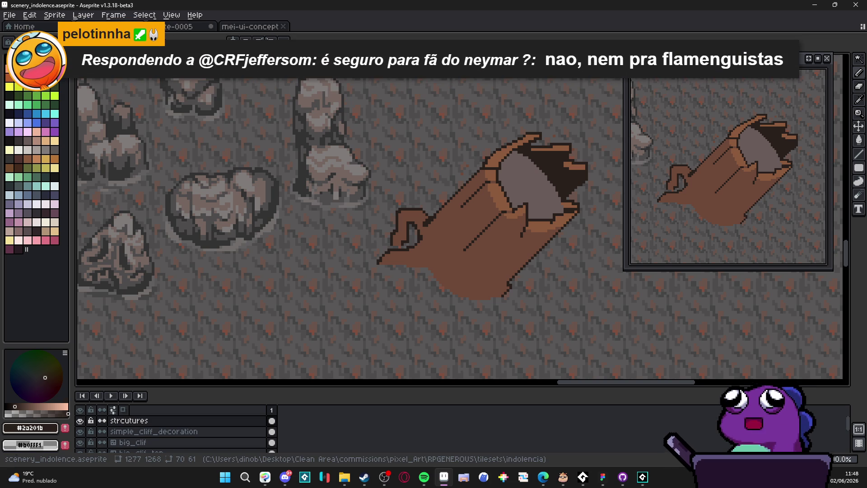
# - Draw a dark diagonal line on the log beside the hollow
pyautogui.moveTo(476, 234); pyautogui.dragTo(455, 232)
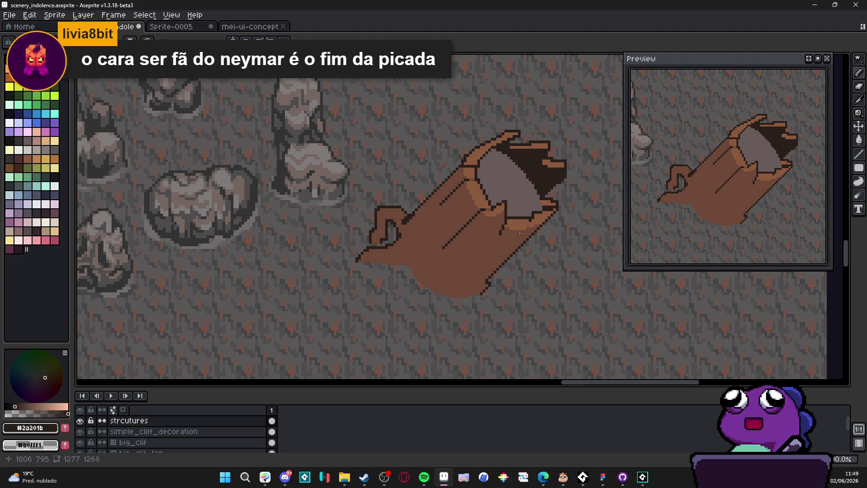
pyautogui.scroll(1, 516, 234)
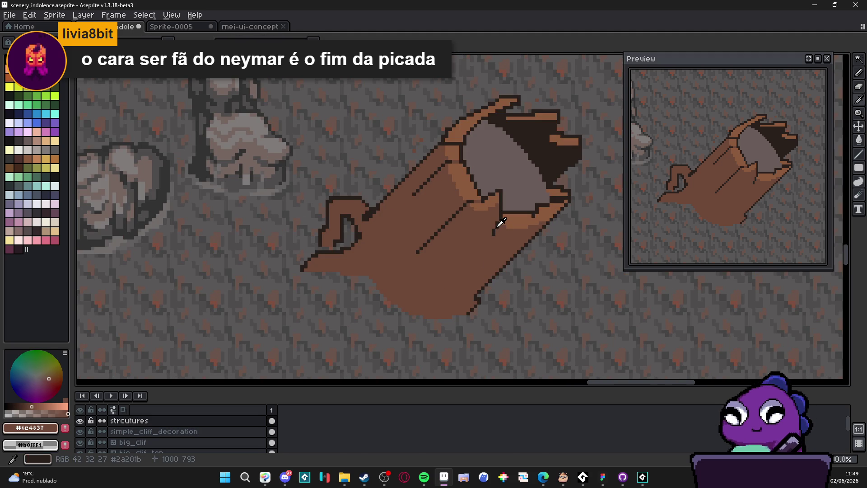
pyautogui.moveTo(497, 225); pyautogui.dragTo(477, 252)
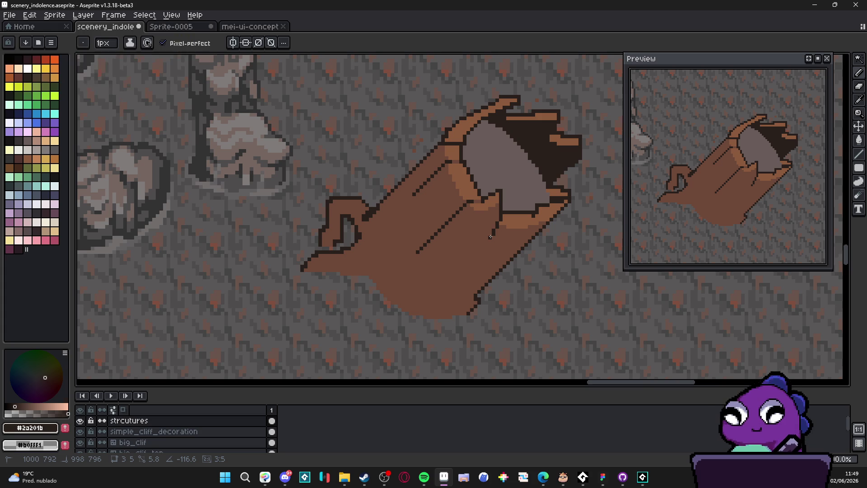
pyautogui.moveTo(494, 230); pyautogui.dragTo(486, 248)
# - Recolour a few outline pixels with the hollow's grey, then zoom out to view the scene
pyautogui.scroll(2, 495, 212)
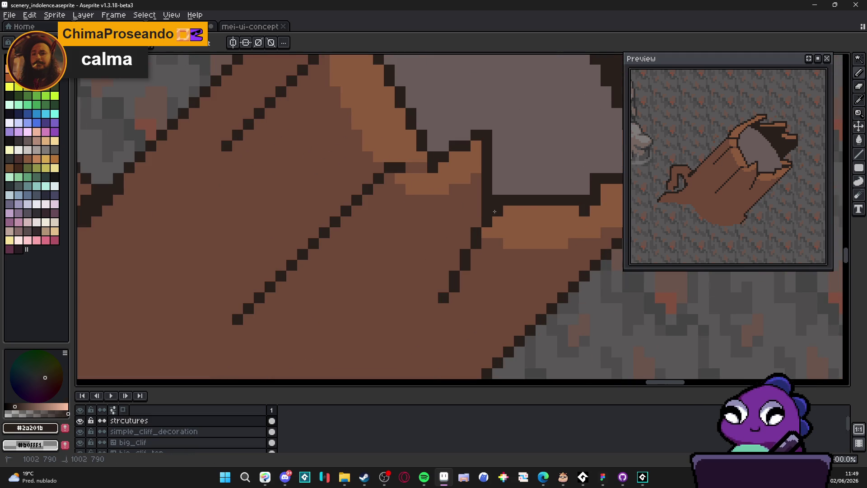
pyautogui.scroll(-4, 495, 211)
pyautogui.scroll(3, 479, 218)
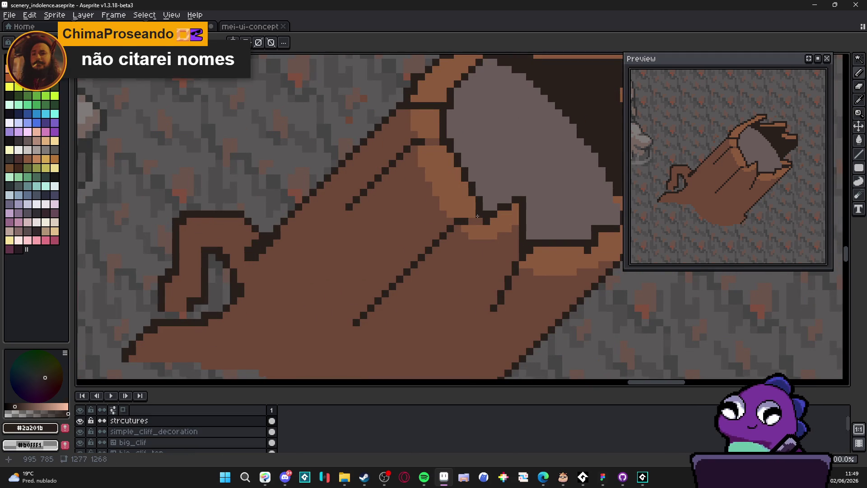
pyautogui.scroll(-2, 481, 211)
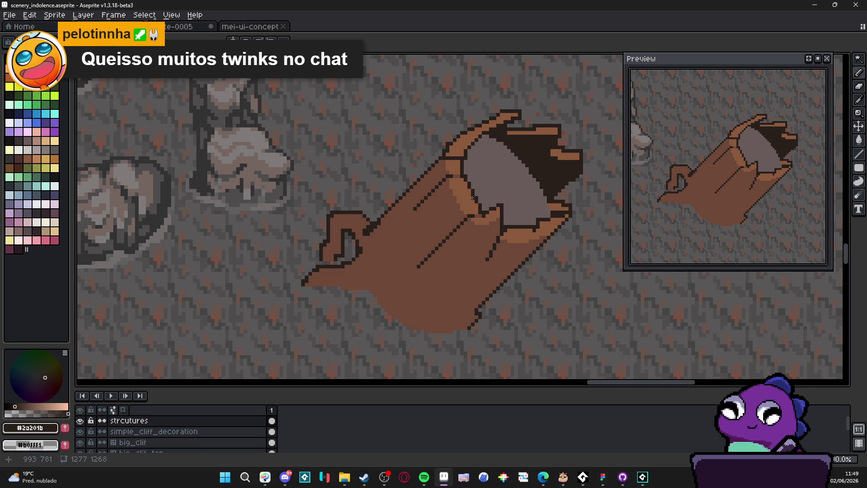
pyautogui.scroll(1, 488, 212)
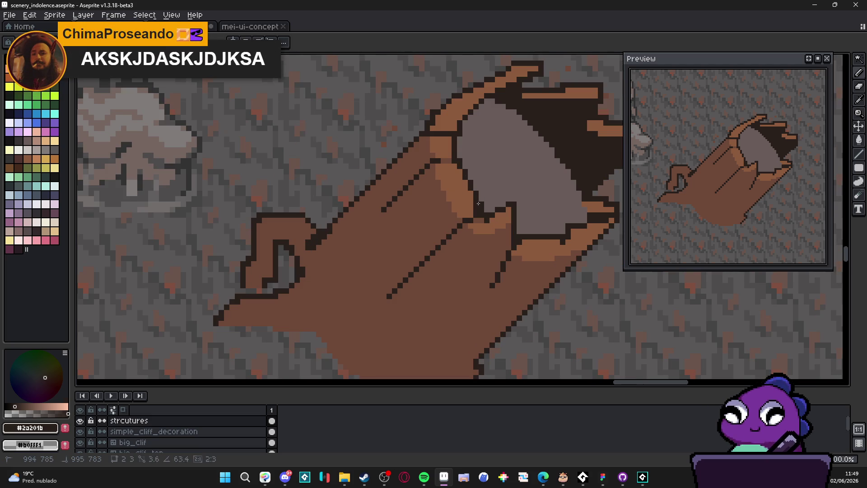
pyautogui.scroll(-3, 476, 214)
pyautogui.scroll(3, 490, 222)
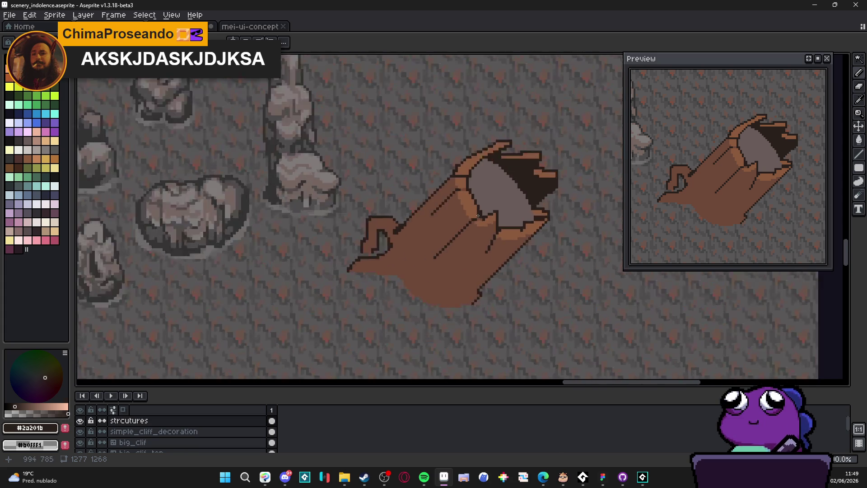
pyautogui.keyDown('alt'); pyautogui.click(484, 217); pyautogui.keyUp('alt')
pyautogui.click(485, 219)
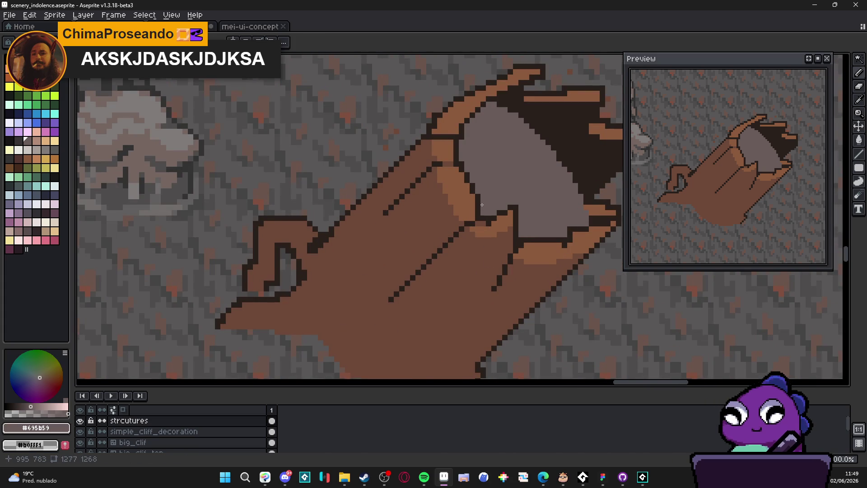
pyautogui.scroll(-2, 485, 204)
pyautogui.scroll(-2, 492, 208)
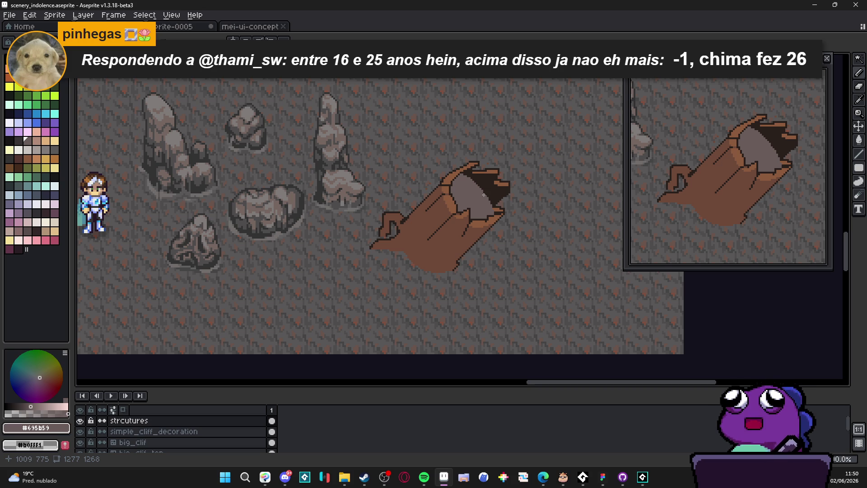
pyautogui.scroll(-1, 459, 193)
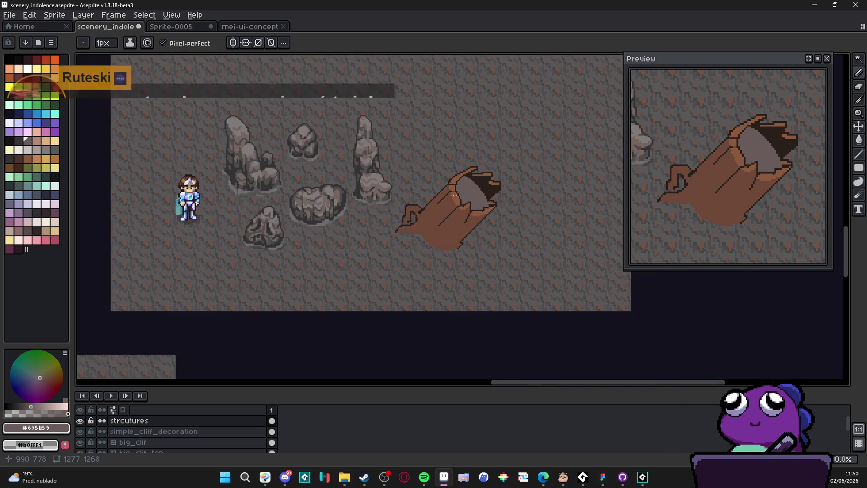
# - Fill the grey hollow with dark brown #2a201b using the Paint Bucket
pyautogui.scroll(-1, 458, 193)
pyautogui.scroll(1, 466, 195)
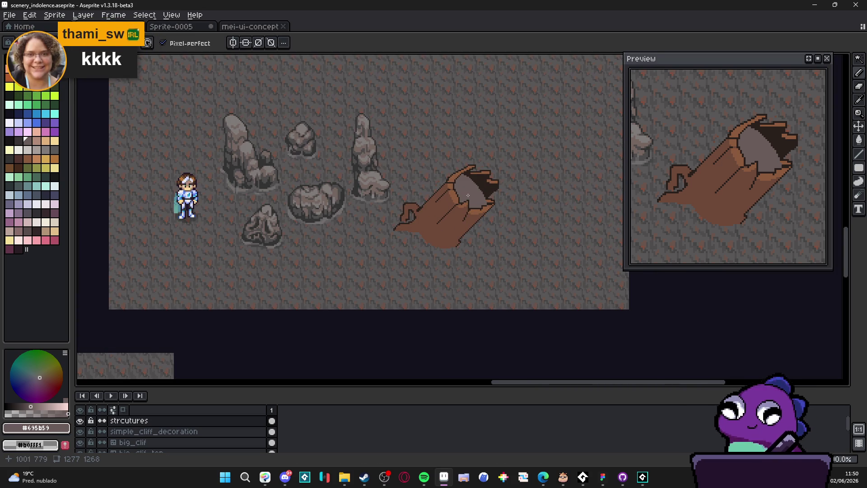
pyautogui.scroll(1, 468, 195)
pyautogui.keyDown('alt'); pyautogui.click(493, 185); pyautogui.keyUp('alt')
pyautogui.press('g')
pyautogui.click(472, 195)
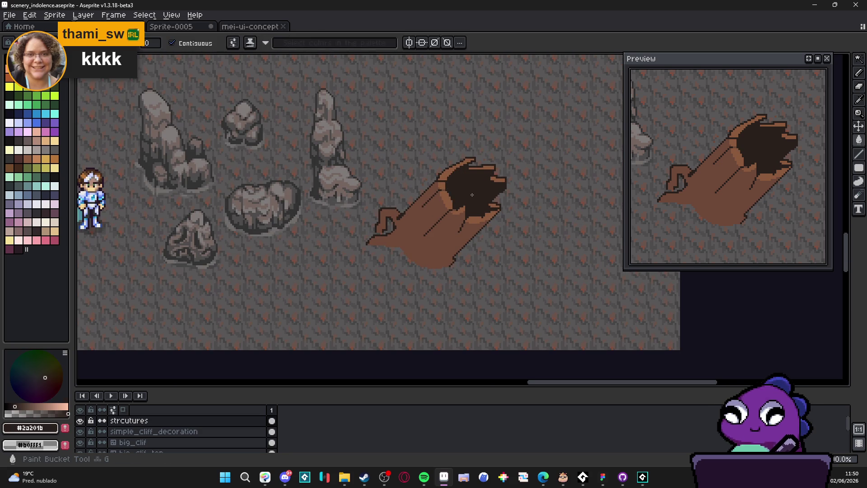
pyautogui.scroll(-1, 472, 195)
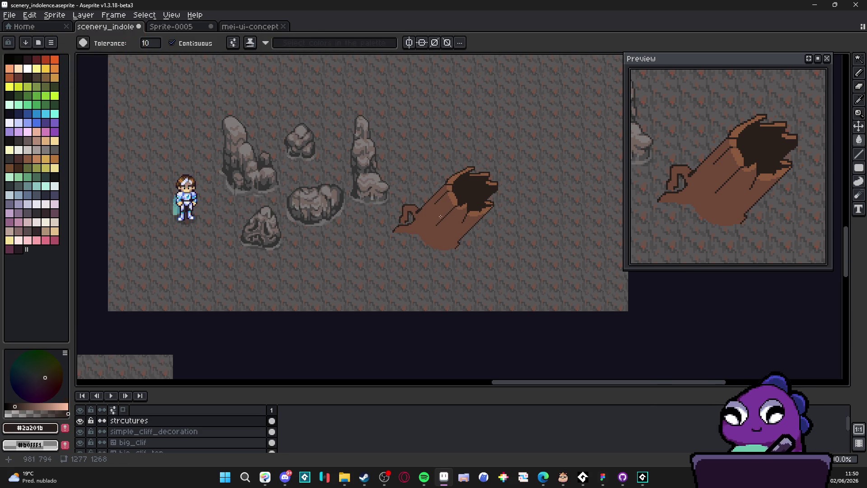
pyautogui.scroll(1, 456, 204)
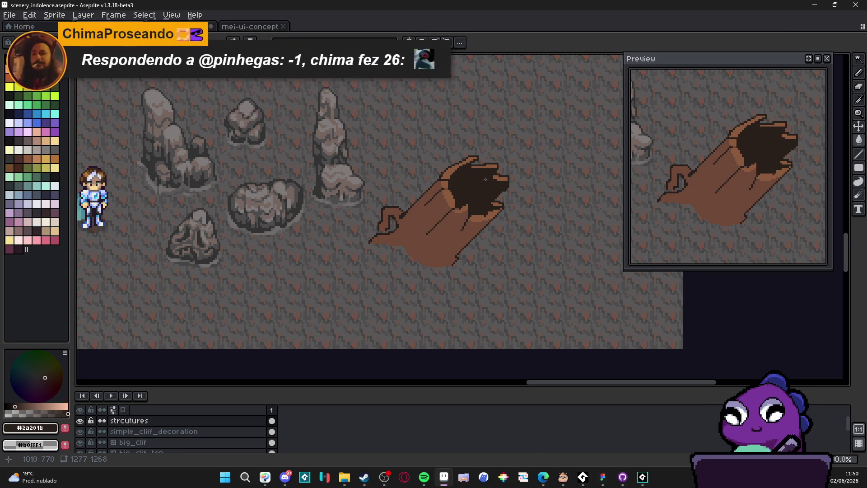
pyautogui.hscroll(1, 470, 199)
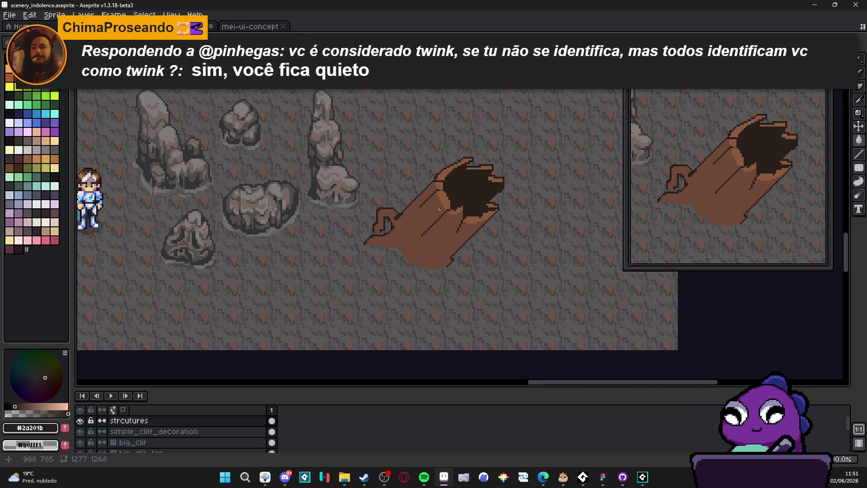
pyautogui.scroll(2, 436, 211)
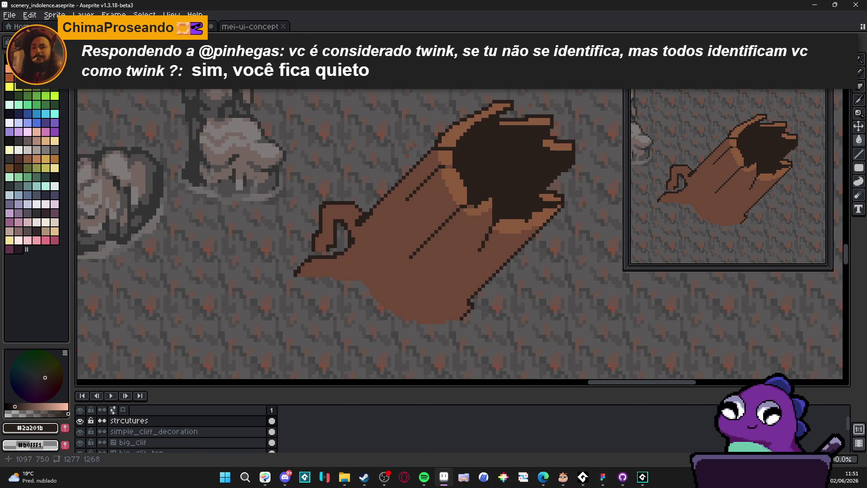
# - Move a lasso-selected piece of the rim down and left, then deselect
pyautogui.click(861, 66)
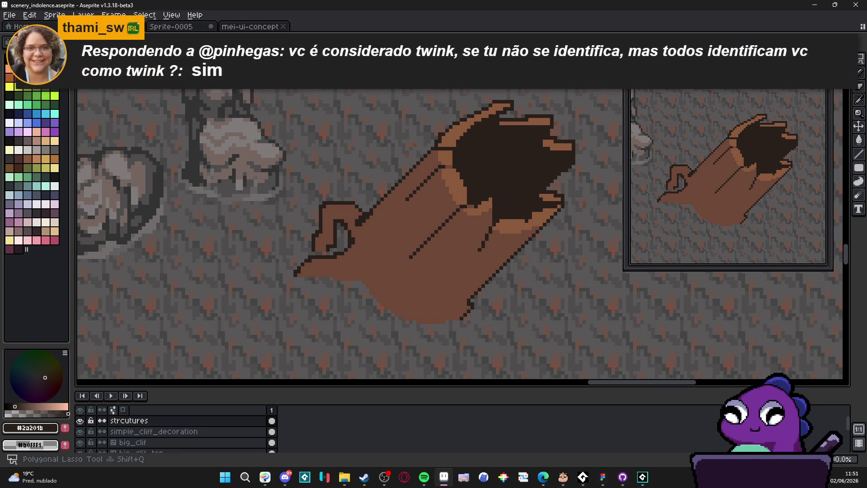
pyautogui.scroll(1, 429, 179)
pyautogui.moveTo(396, 207)
pyautogui.mouseDown()
pyautogui.moveTo(447, 169)
pyautogui.moveTo(480, 159)
pyautogui.moveTo(492, 198)
pyautogui.moveTo(396, 208)
pyautogui.moveTo(482, 219)
pyautogui.moveTo(396, 299)
pyautogui.moveTo(409, 219)
pyautogui.mouseUp()
pyautogui.moveTo(450, 199); pyautogui.dragTo(429, 222)
pyautogui.hotkey('ctrl', 'd')
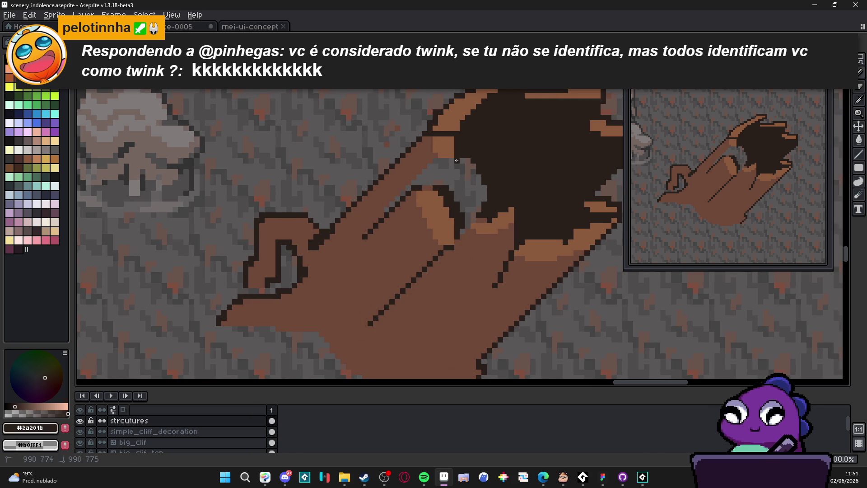
# - Redraw the rim's dark and brown edge lines and fill leftover grey with dark brown
pyautogui.moveTo(456, 157); pyautogui.dragTo(431, 181)
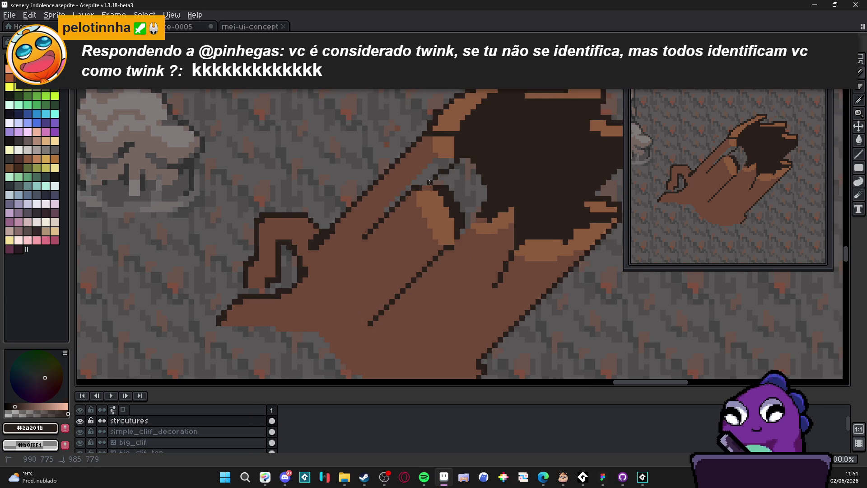
pyautogui.keyDown('alt'); pyautogui.click(439, 161); pyautogui.keyUp('alt')
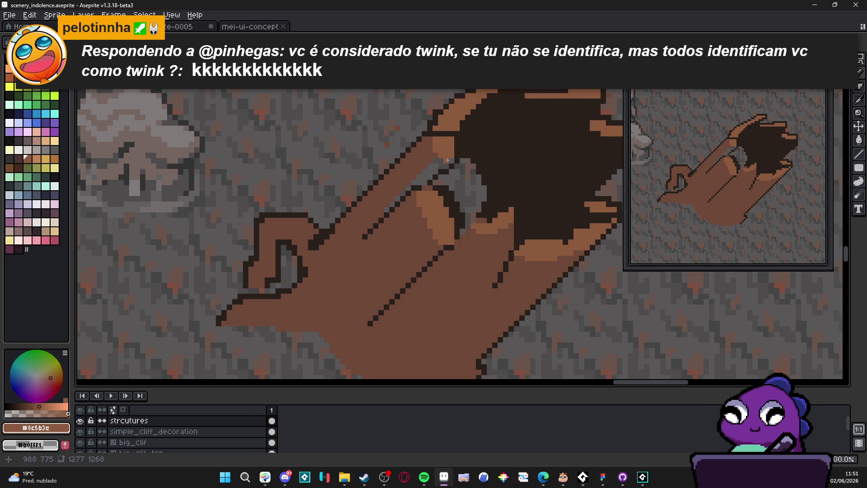
pyautogui.moveTo(433, 173); pyautogui.dragTo(387, 208)
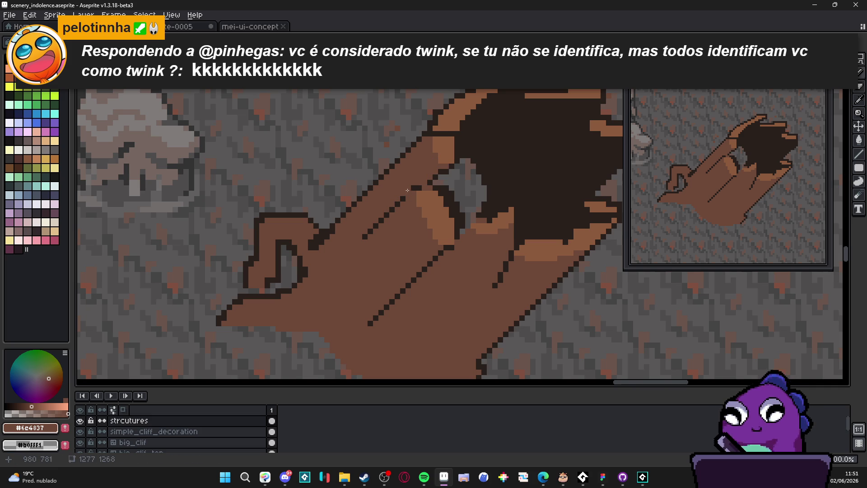
pyautogui.keyDown('alt'); pyautogui.click(425, 187); pyautogui.keyUp('alt')
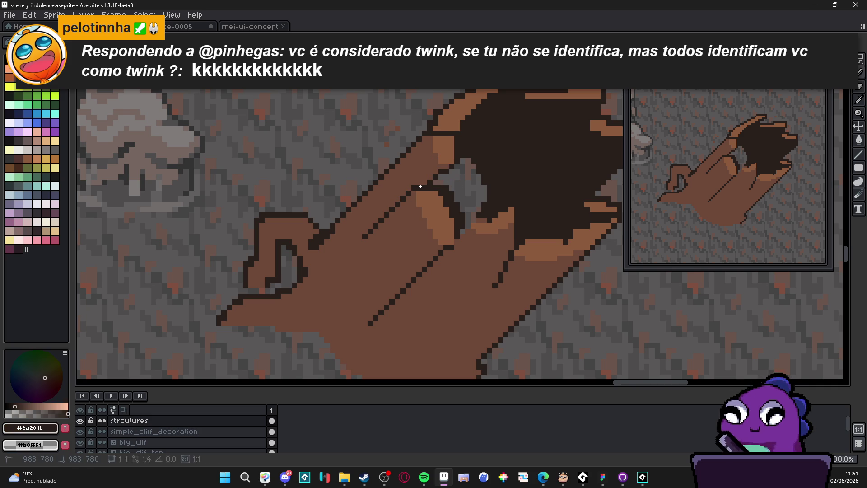
pyautogui.press('g')
pyautogui.click(463, 202)
pyautogui.press('b')
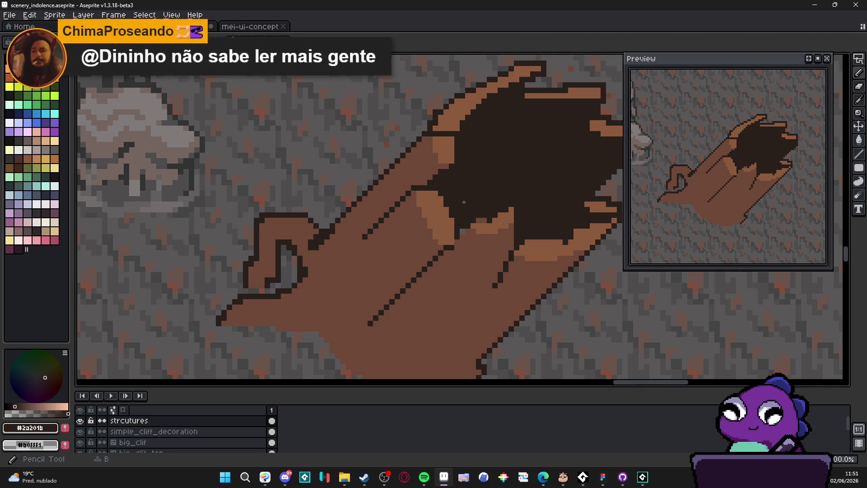
pyautogui.click(462, 231)
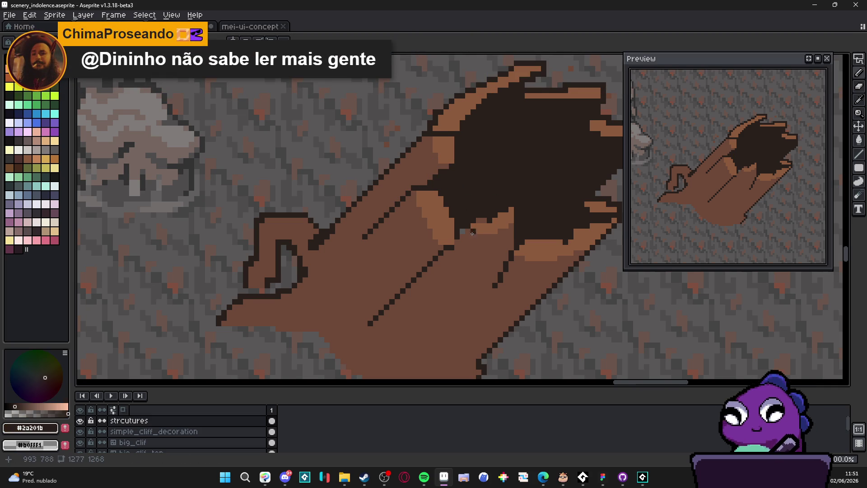
# - Paint light-brown pixels along the hollow's lower lip, darkening one stray pixel
pyautogui.scroll(1, 461, 228)
pyautogui.keyDown('alt'); pyautogui.click(497, 218); pyautogui.keyUp('alt')
pyautogui.moveTo(492, 217); pyautogui.dragTo(477, 217)
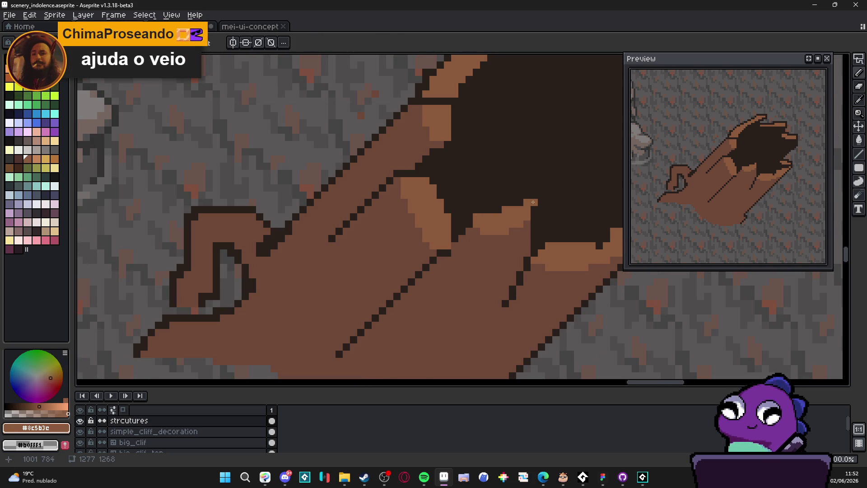
pyautogui.keyDown('alt'); pyautogui.click(520, 202); pyautogui.keyUp('alt')
pyautogui.click(527, 202)
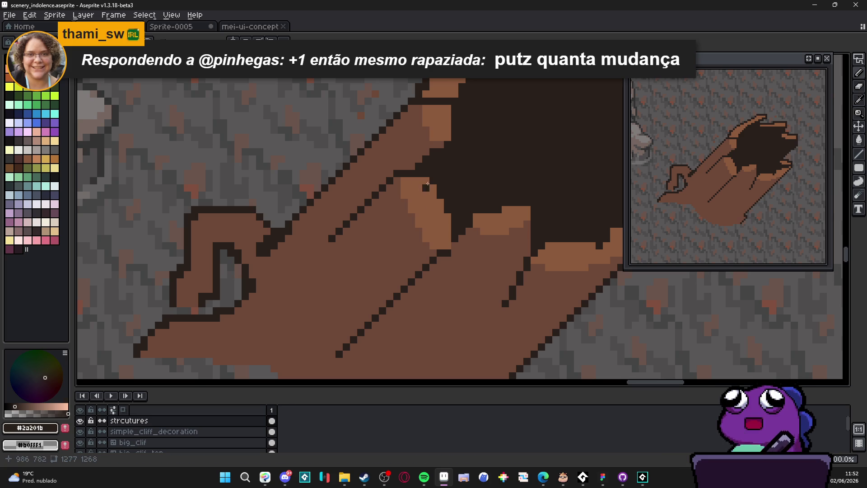
pyautogui.scroll(1, 435, 258)
pyautogui.click(452, 250)
pyautogui.click(463, 238)
pyautogui.click(484, 206)
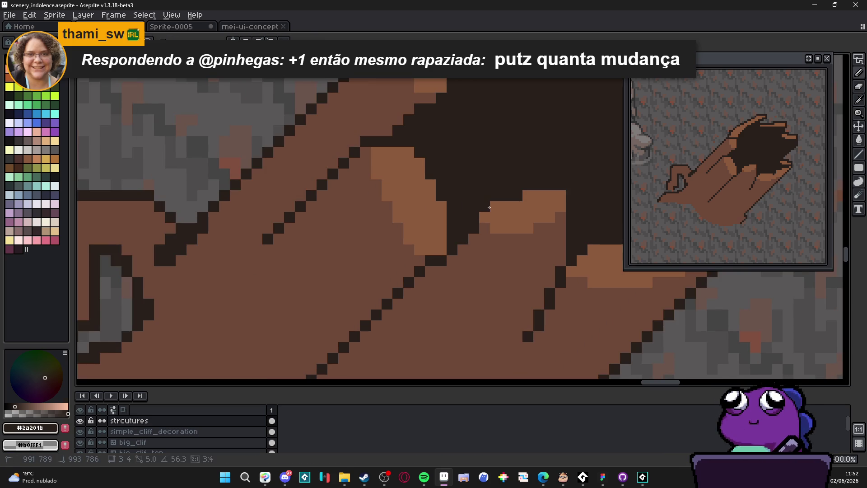
pyautogui.keyDown('alt'); pyautogui.click(515, 210); pyautogui.keyUp('alt')
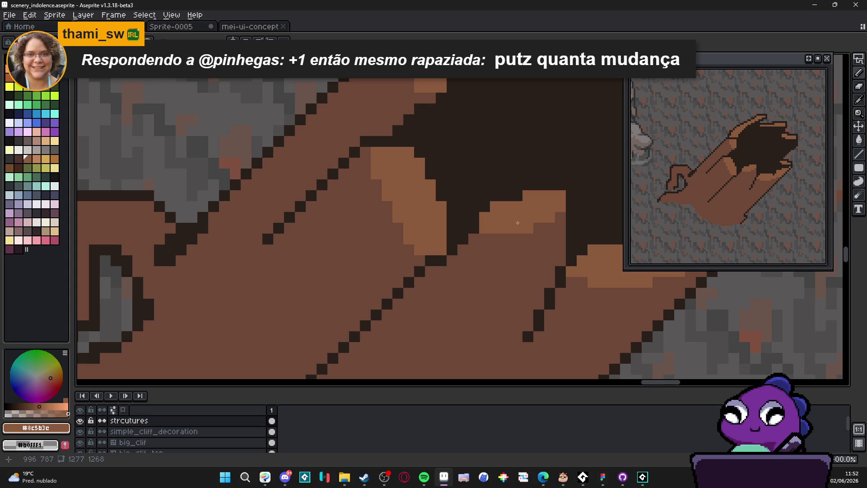
pyautogui.scroll(-1, 514, 230)
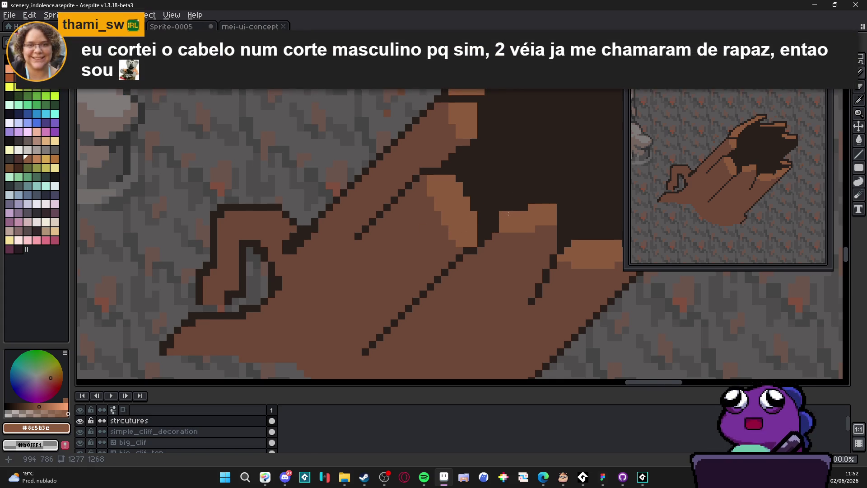
pyautogui.scroll(-3, 508, 214)
pyautogui.scroll(3, 505, 217)
pyautogui.keyDown('alt'); pyautogui.click(501, 236); pyautogui.keyUp('alt')
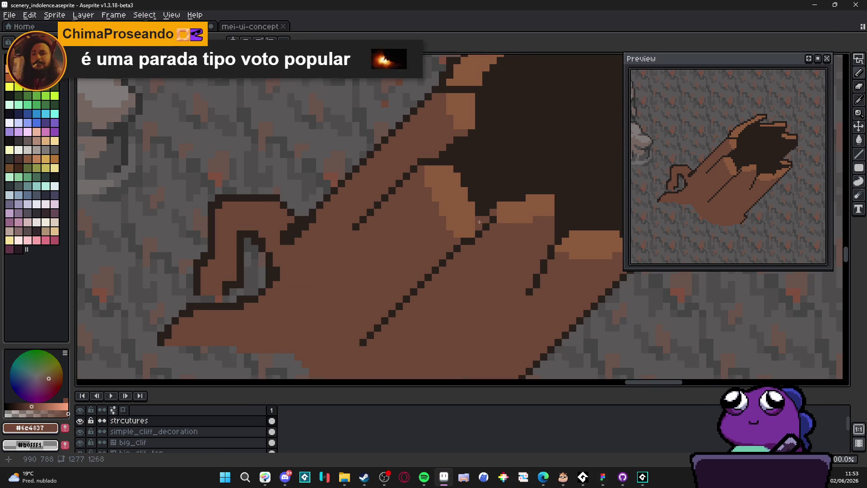
pyautogui.keyDown('alt'); pyautogui.click(523, 215); pyautogui.keyUp('alt')
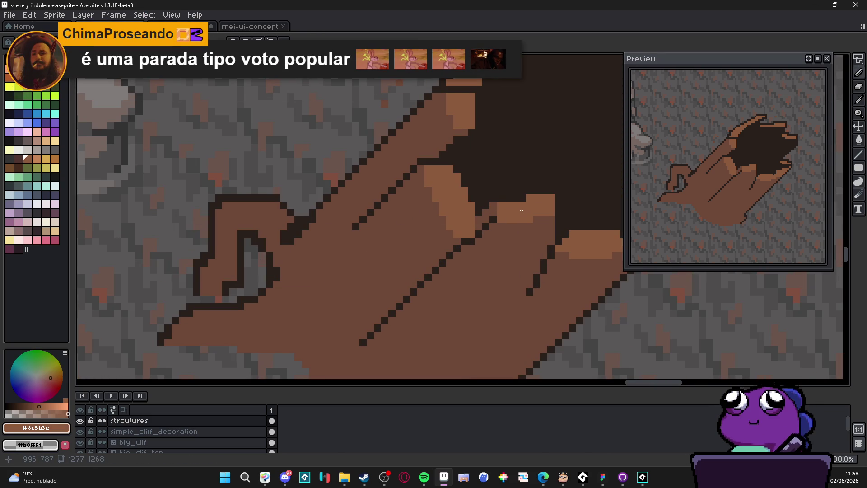
pyautogui.scroll(-2, 522, 210)
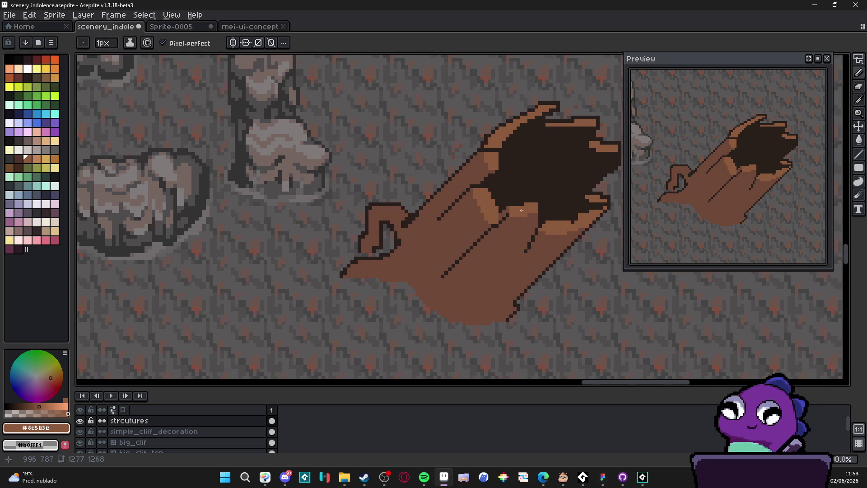
pyautogui.scroll(2, 521, 210)
pyautogui.keyDown('alt'); pyautogui.click(475, 197); pyautogui.keyUp('alt')
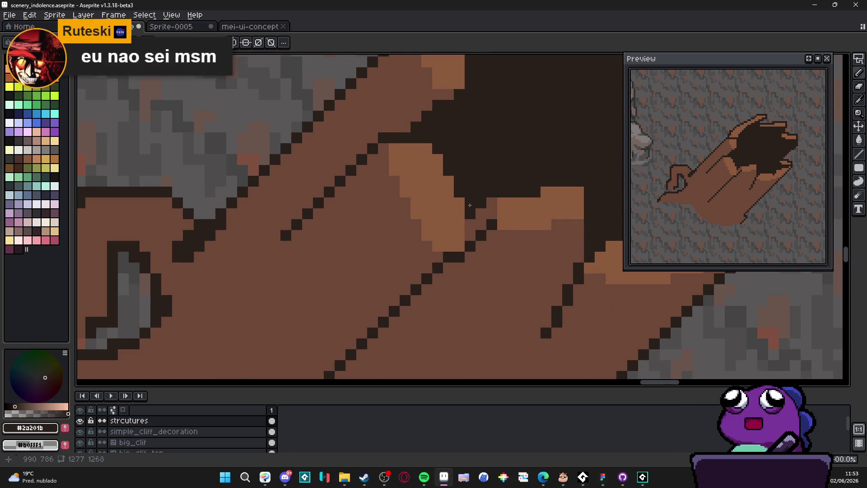
pyautogui.scroll(-2, 483, 239)
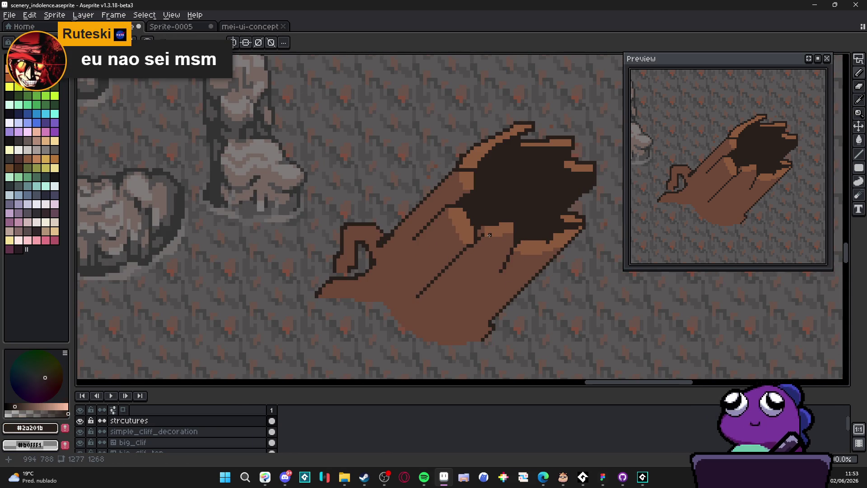
pyautogui.scroll(2, 490, 235)
pyautogui.moveTo(480, 242); pyautogui.dragTo(482, 251)
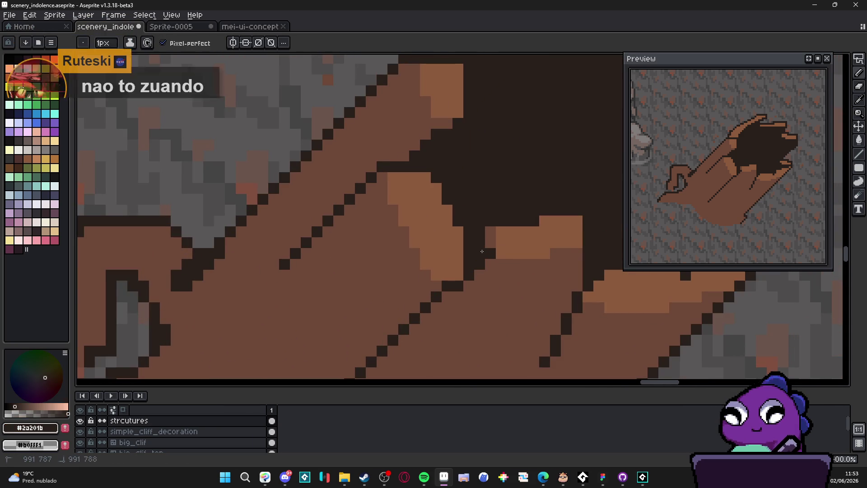
pyautogui.click(491, 232)
pyautogui.scroll(-2, 491, 232)
pyautogui.scroll(2, 492, 233)
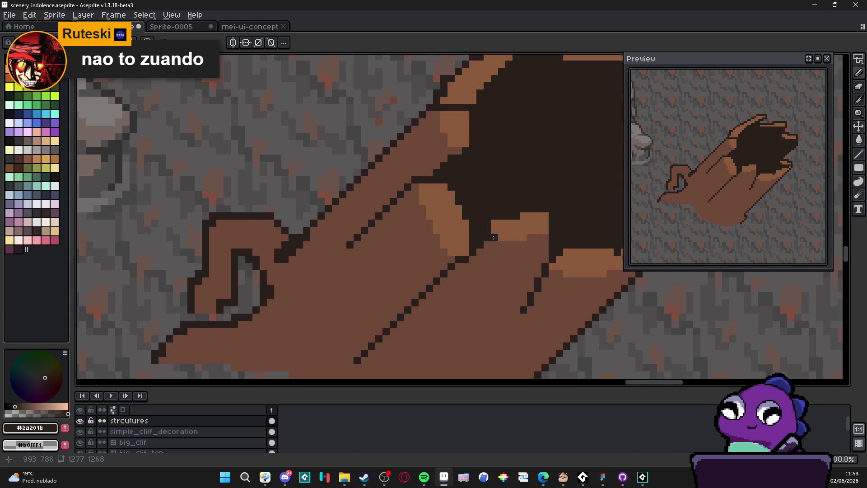
pyautogui.keyDown('alt'); pyautogui.click(500, 229); pyautogui.keyUp('alt')
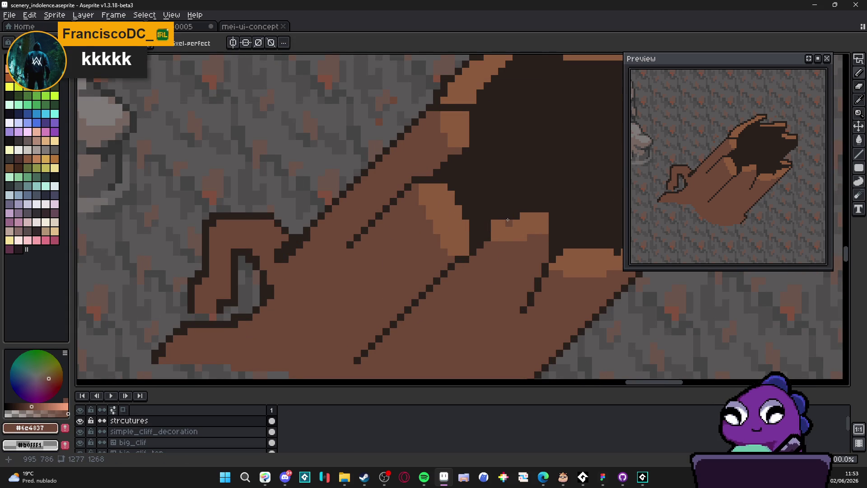
pyautogui.click(508, 210)
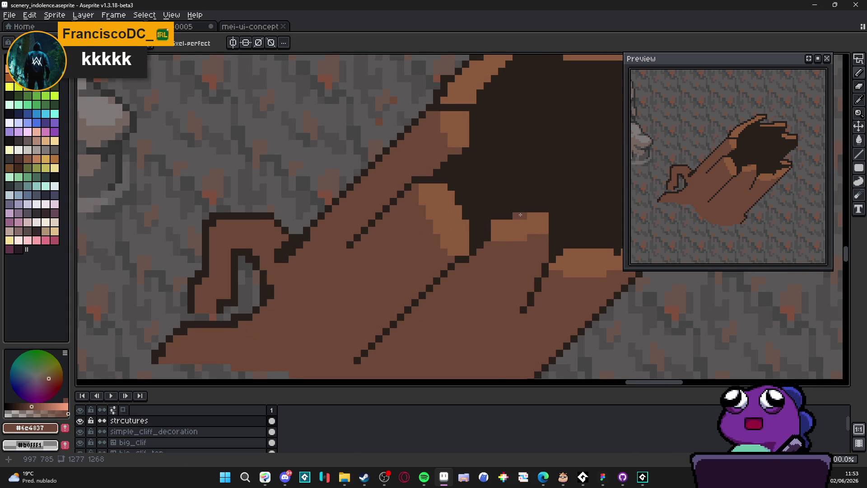
pyautogui.scroll(-2, 510, 210)
pyautogui.scroll(2, 517, 230)
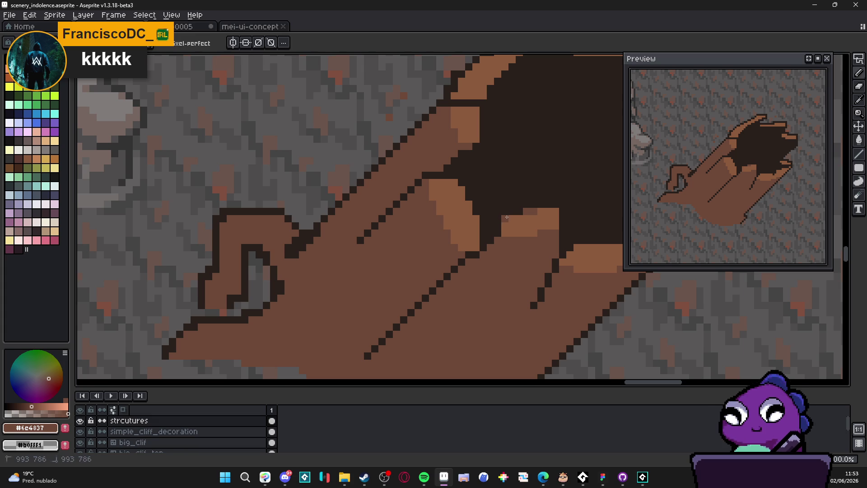
pyautogui.hotkey('alt', 'Tab')
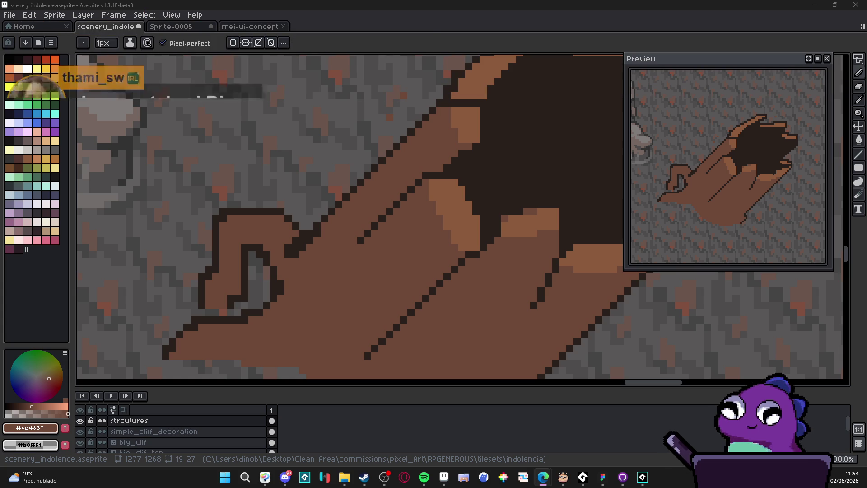
# - Drag the Edge news window up over the Aseprite canvas
pyautogui.moveTo(329, 280); pyautogui.dragTo(330, 1)
# - Decline the 'Agora não' notification prompt and close the Edge window
pyautogui.click(425, 131)
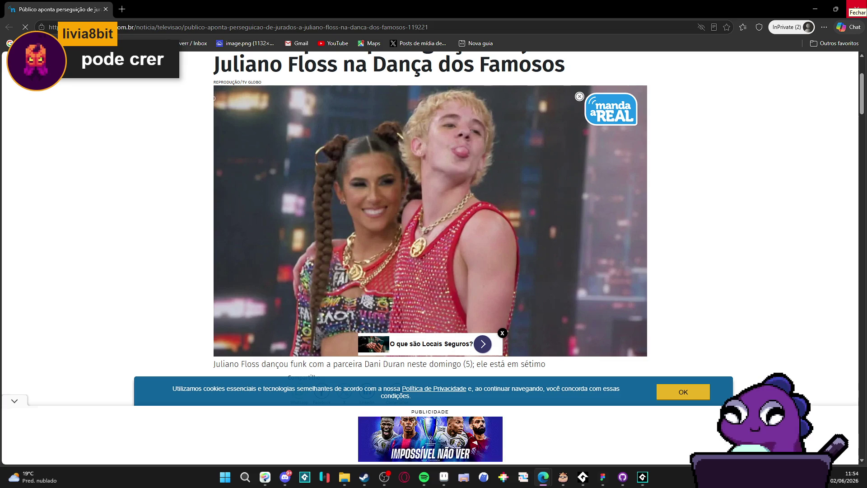
pyautogui.click(857, 7)
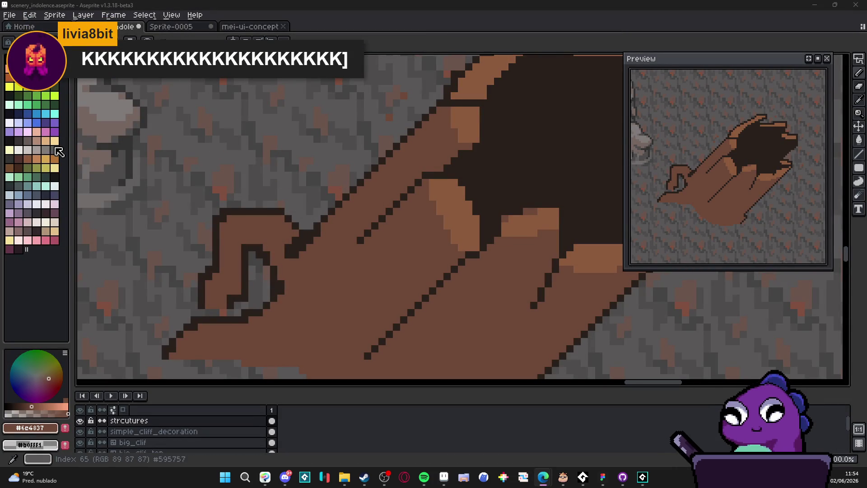
pyautogui.scroll(-1, 318, 268)
pyautogui.scroll(-2, 318, 268)
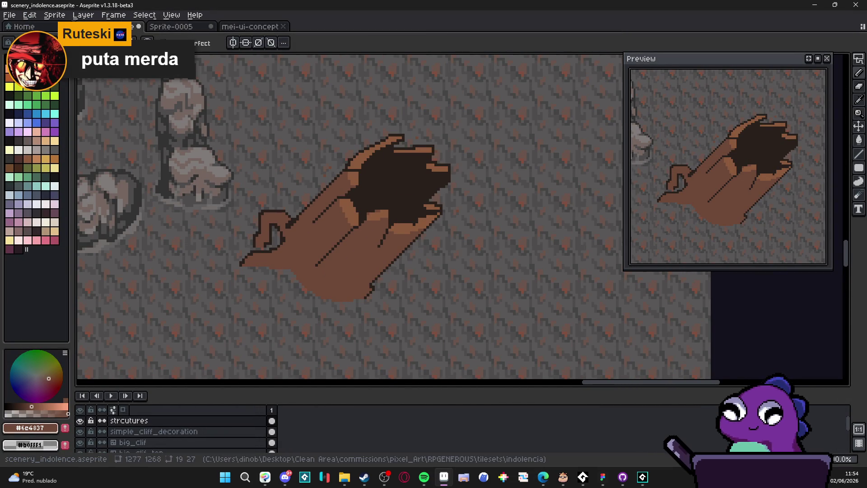
pyautogui.hotkey('alt', 'Tab')
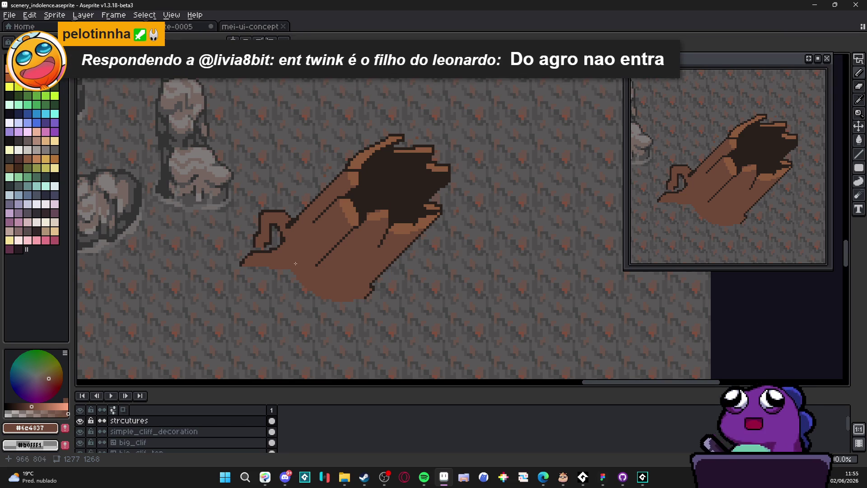
pyautogui.scroll(2, 327, 251)
pyautogui.scroll(-2, 324, 272)
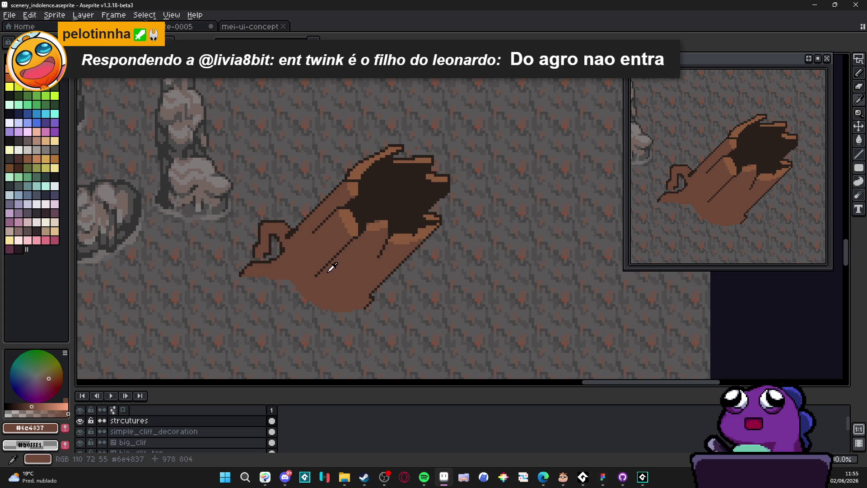
pyautogui.scroll(2, 307, 277)
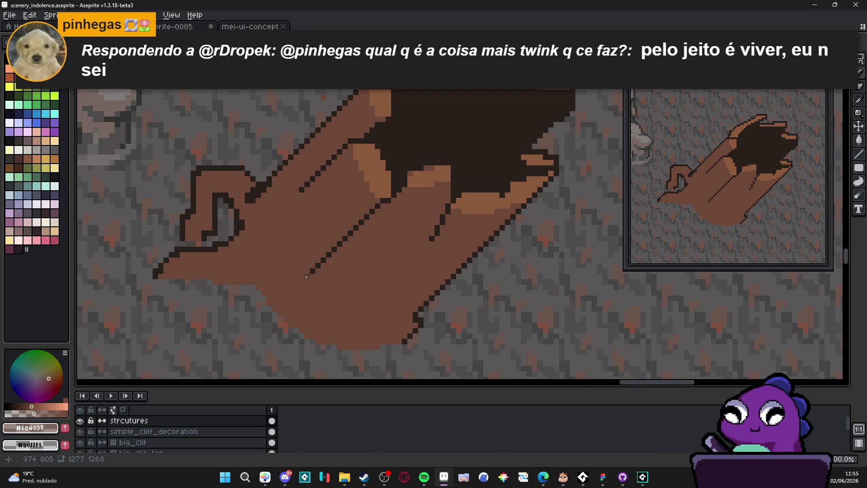
# - Repaint the dotted grain lines in medium dark brown #493227
pyautogui.keyDown('alt'); pyautogui.click(306, 277); pyautogui.keyUp('alt')
pyautogui.moveTo(307, 277); pyautogui.dragTo(339, 242)
pyautogui.moveTo(300, 190); pyautogui.dragTo(323, 169)
pyautogui.click(428, 244)
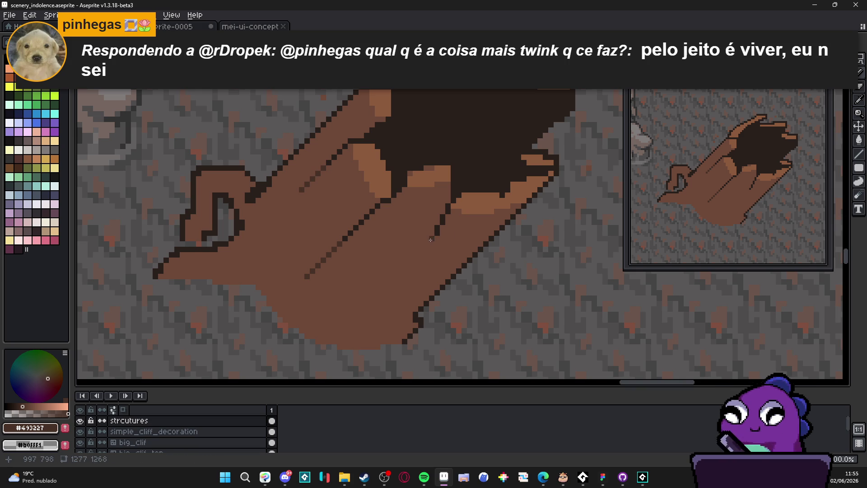
pyautogui.click(435, 238)
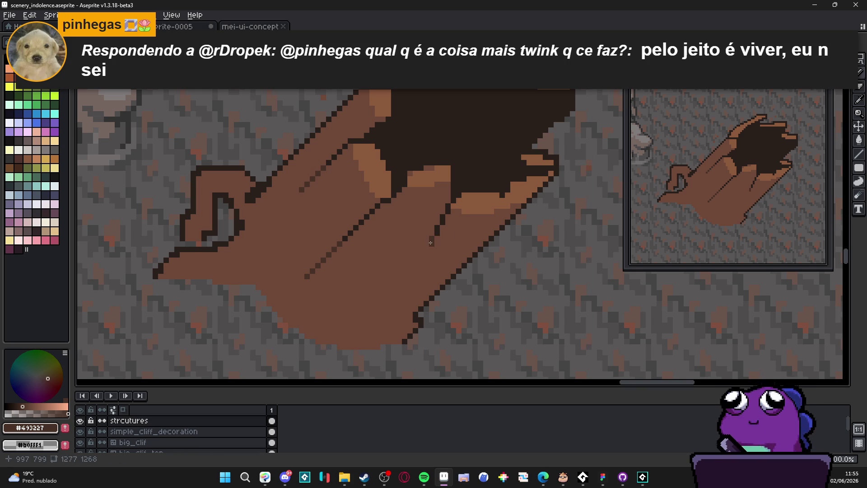
pyautogui.click(437, 232)
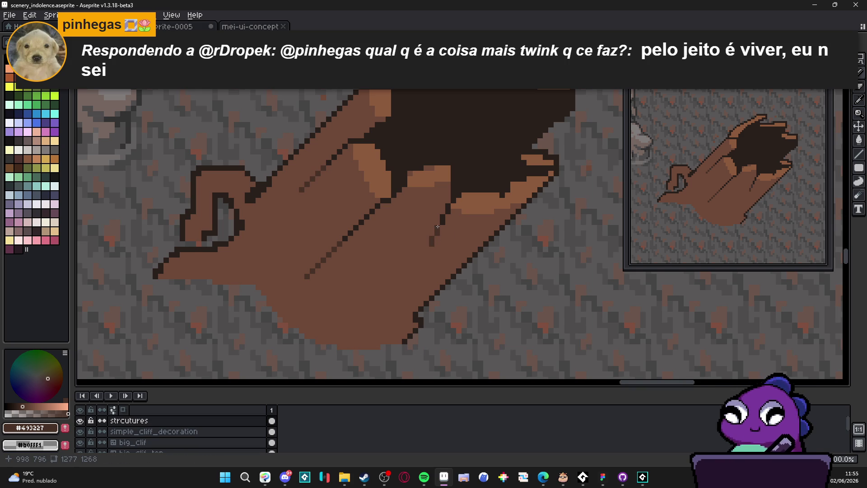
pyautogui.scroll(-2, 438, 227)
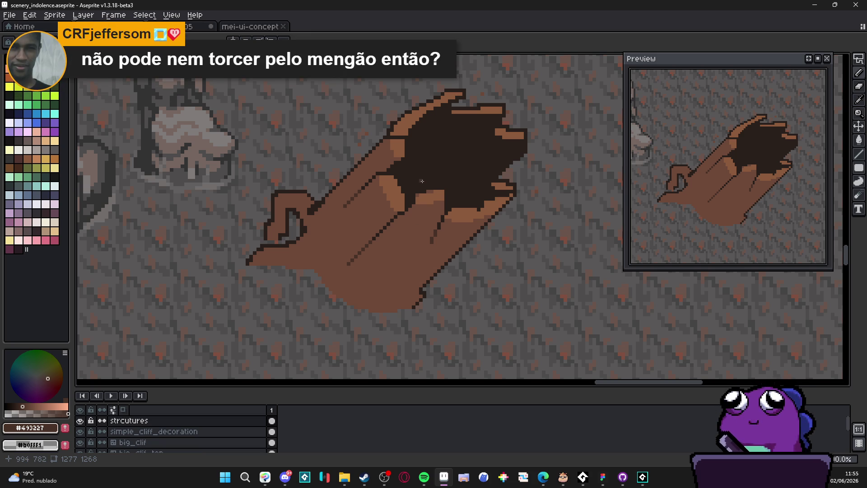
pyautogui.scroll(1, 421, 181)
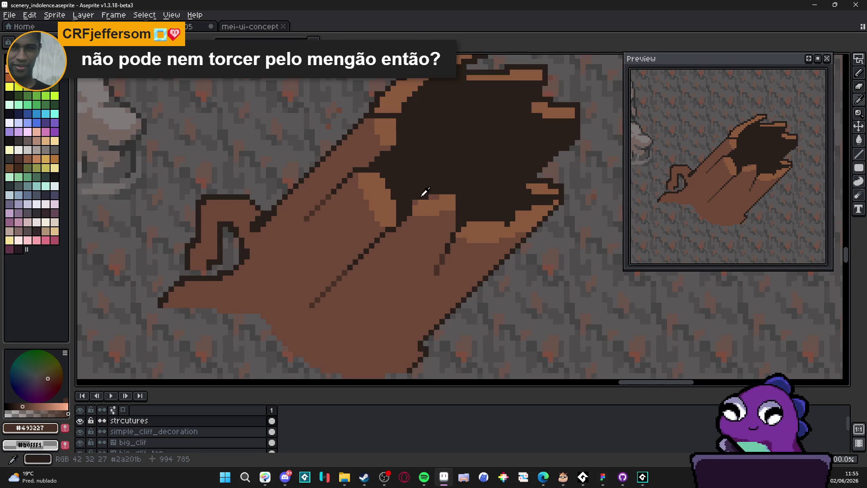
# - Add a near-black #2a201b pixel at the hollow's rim
pyautogui.keyDown('alt'); pyautogui.click(422, 189); pyautogui.keyUp('alt')
pyautogui.scroll(1, 431, 220)
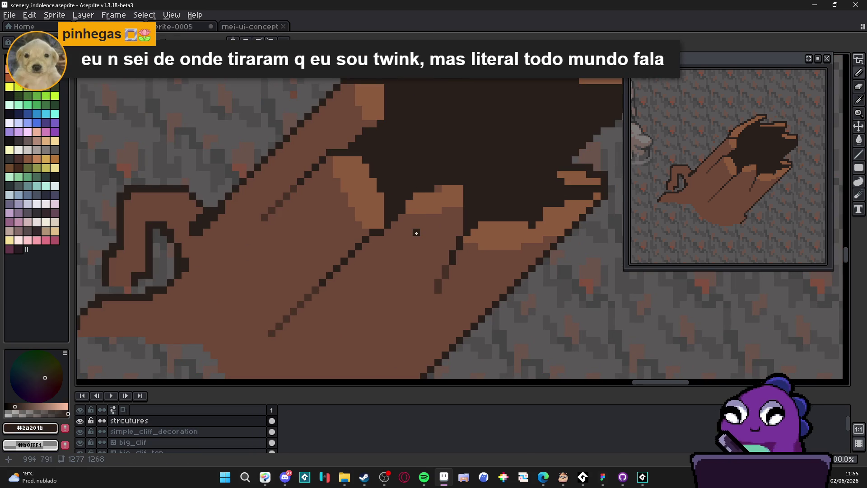
pyautogui.click(416, 218)
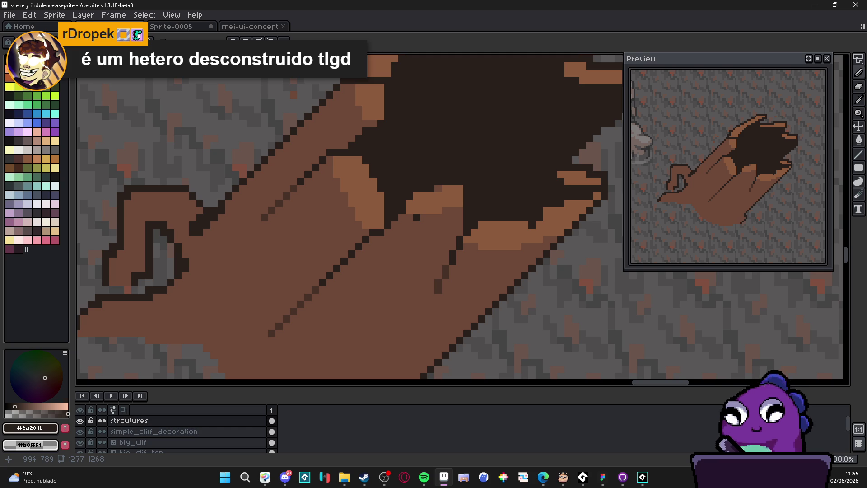
pyautogui.scroll(-3, 419, 220)
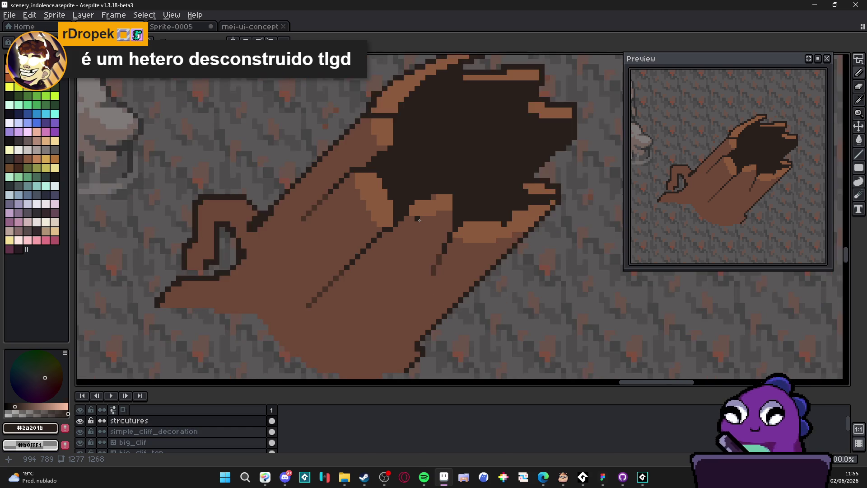
pyautogui.scroll(-1, 419, 220)
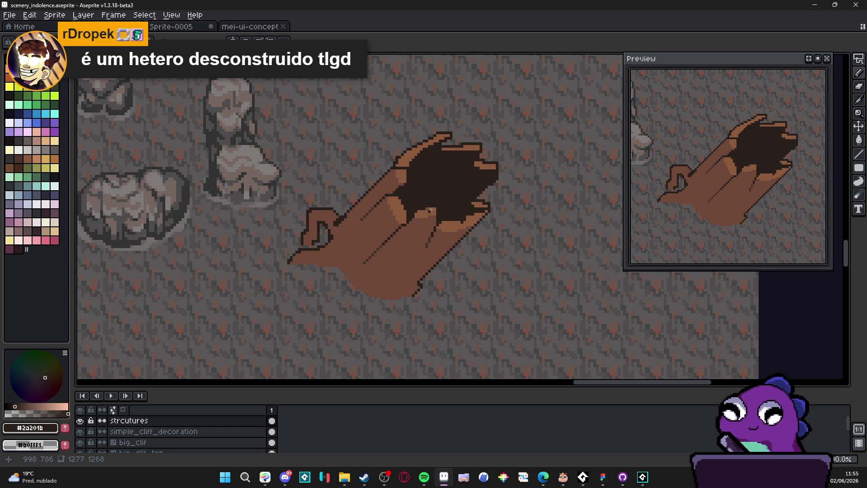
pyautogui.scroll(4, 442, 210)
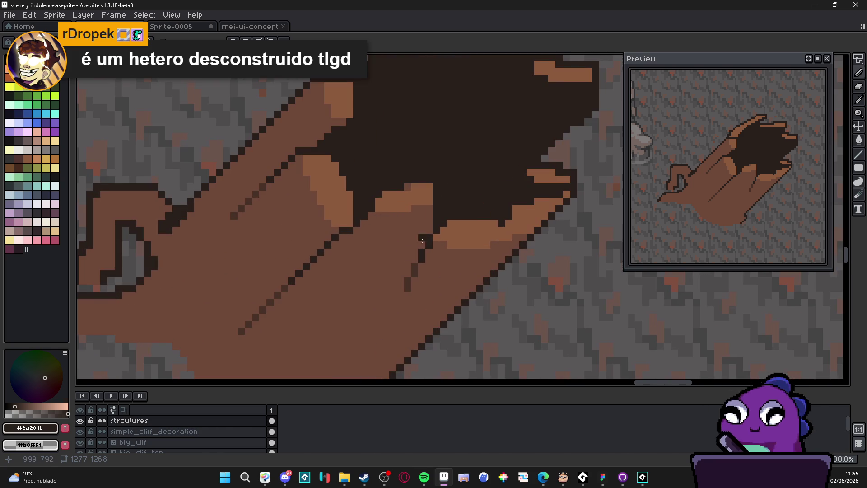
pyautogui.keyDown('alt'); pyautogui.click(290, 280); pyautogui.keyUp('alt')
pyautogui.scroll(-3, 289, 280)
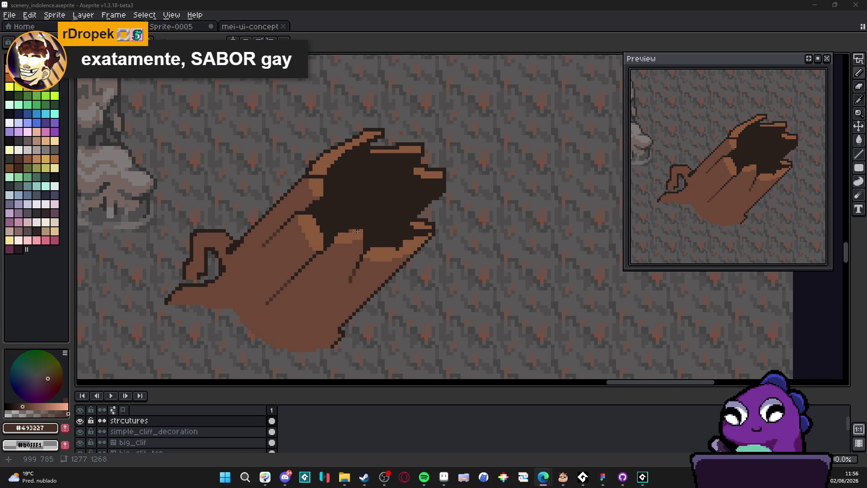
# - Paint over the light-brown rim strips inside the hollow with the log's body brown #6c4837
pyautogui.scroll(2, 358, 231)
pyautogui.keyDown('alt'); pyautogui.click(257, 349); pyautogui.keyUp('alt')
pyautogui.click(433, 184)
pyautogui.click(422, 170)
pyautogui.click(411, 169)
pyautogui.moveTo(420, 177); pyautogui.dragTo(461, 177)
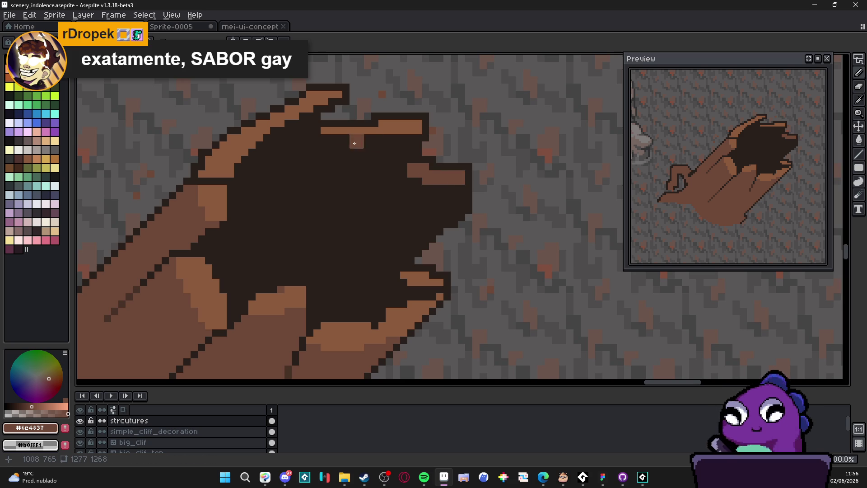
pyautogui.moveTo(326, 132); pyautogui.dragTo(398, 130)
pyautogui.scroll(-3, 353, 176)
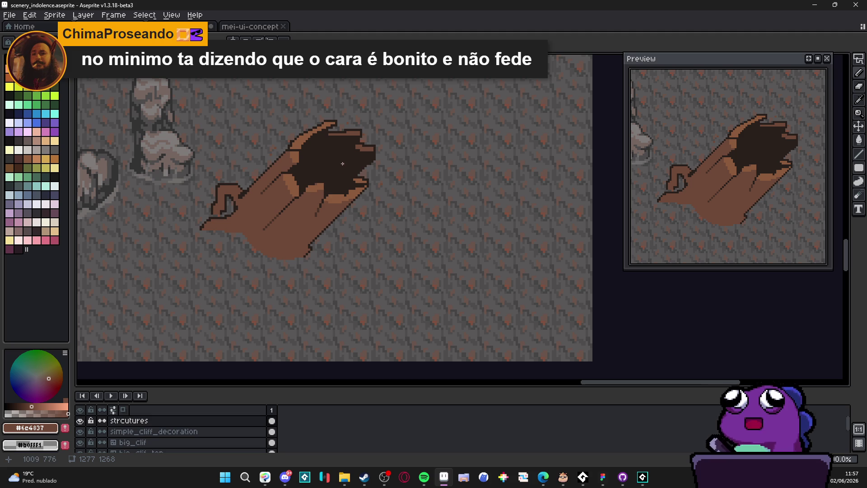
# - Eyedrop the cave floor's grey and draw a grey stepped line across the dark hollow
pyautogui.scroll(3, 327, 141)
pyautogui.keyDown('alt'); pyautogui.click(339, 131); pyautogui.keyUp('alt')
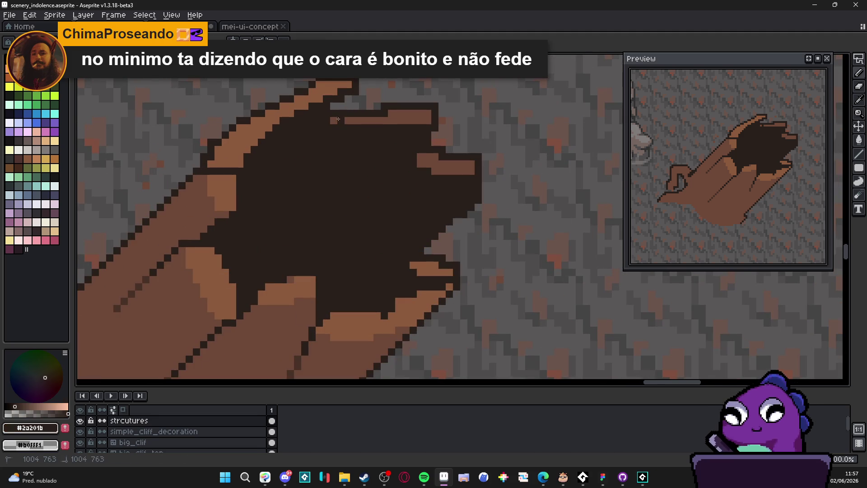
pyautogui.scroll(-3, 355, 120)
pyautogui.scroll(4, 427, 155)
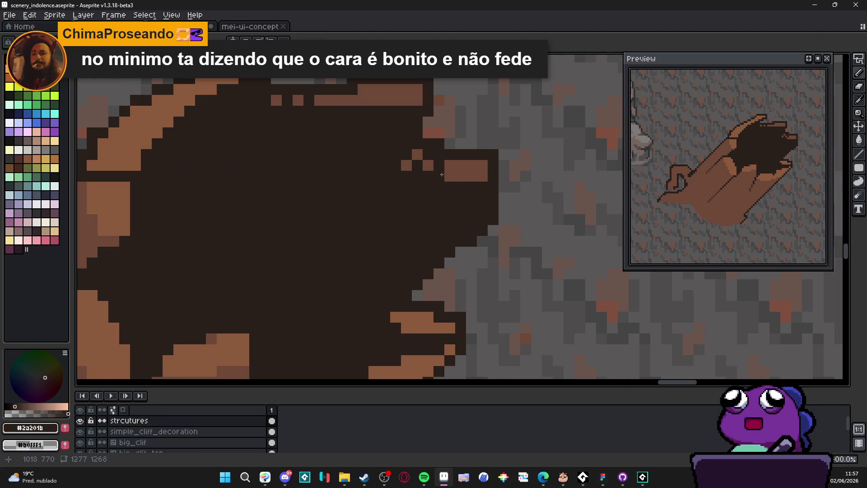
pyautogui.scroll(-5, 447, 188)
pyautogui.scroll(-4, 447, 188)
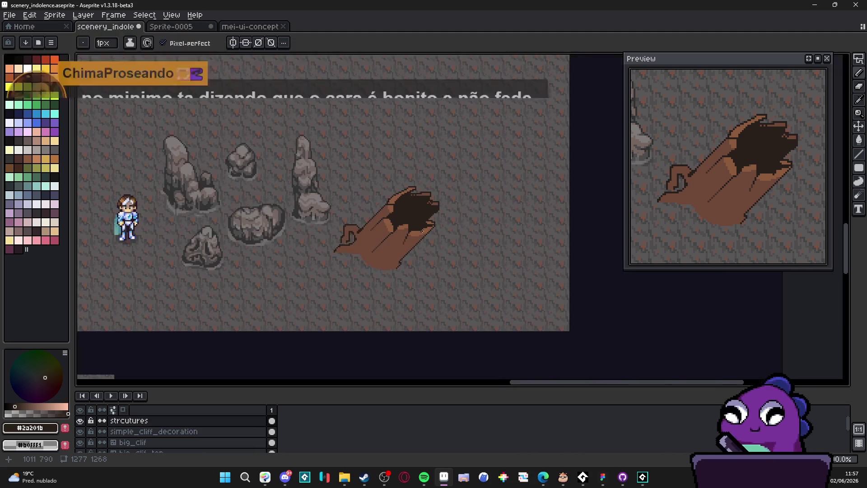
pyautogui.scroll(-1, 402, 221)
pyautogui.scroll(2, 401, 227)
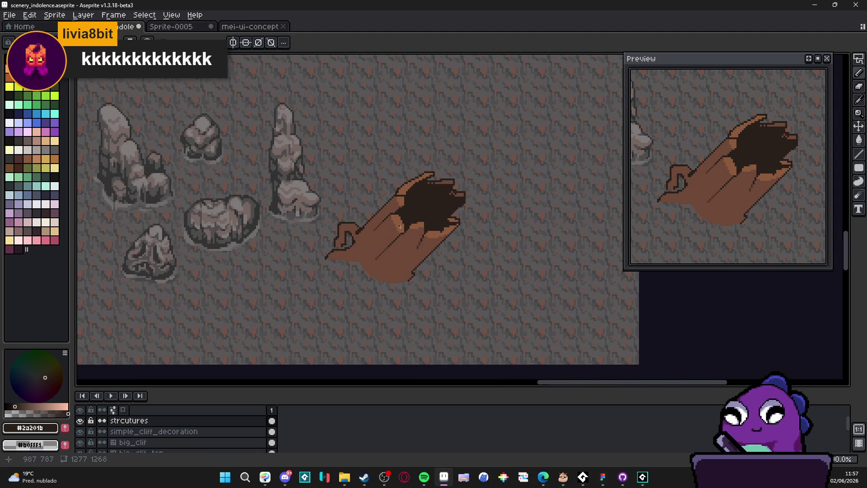
pyautogui.keyDown('alt'); pyautogui.click(350, 210); pyautogui.keyUp('alt')
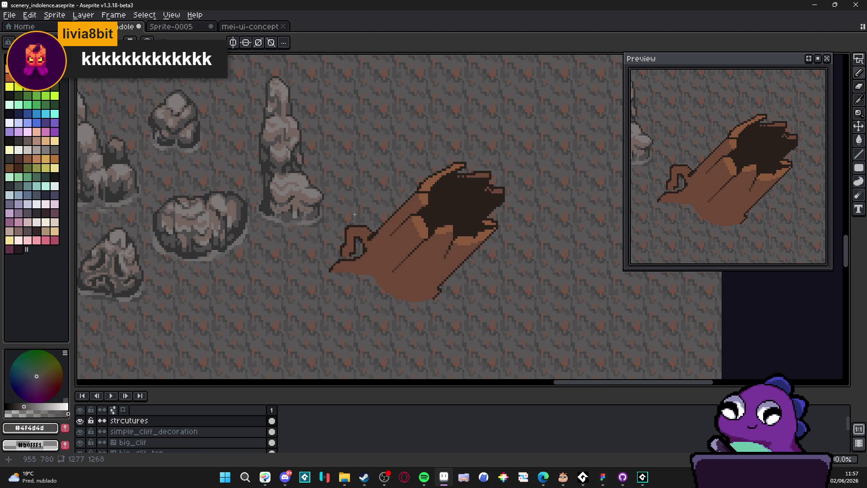
pyautogui.scroll(3, 429, 204)
pyautogui.moveTo(429, 204)
pyautogui.mouseDown()
pyautogui.moveTo(468, 203)
pyautogui.moveTo(537, 265)
pyautogui.moveTo(524, 275)
pyautogui.moveTo(476, 274)
pyautogui.mouseUp()
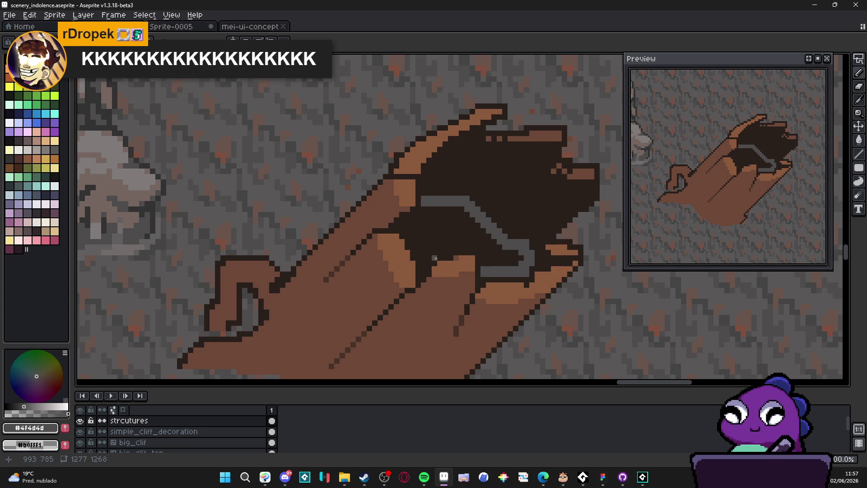
# - Extend the grey line horizontally to the hollow's left edge, lengthening the inner contour
pyautogui.moveTo(449, 252)
pyautogui.mouseDown()
pyautogui.moveTo(482, 253)
pyautogui.moveTo(484, 265)
pyautogui.mouseUp()
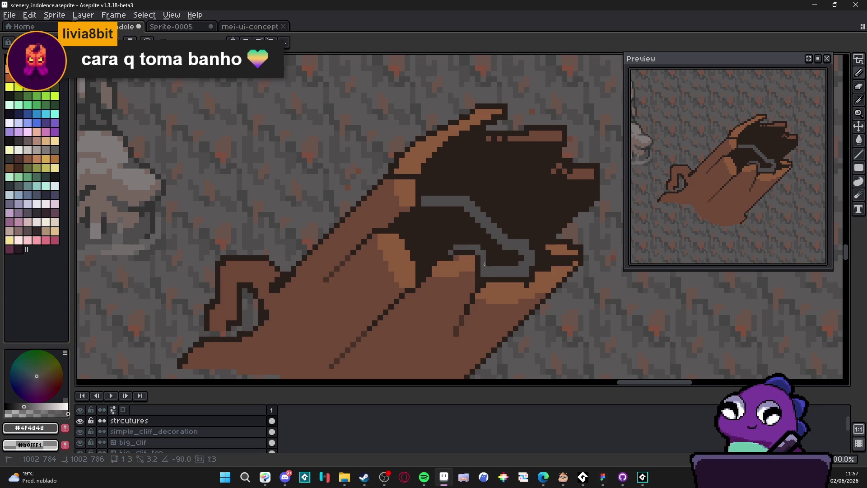
pyautogui.hscroll(-2, 469, 257)
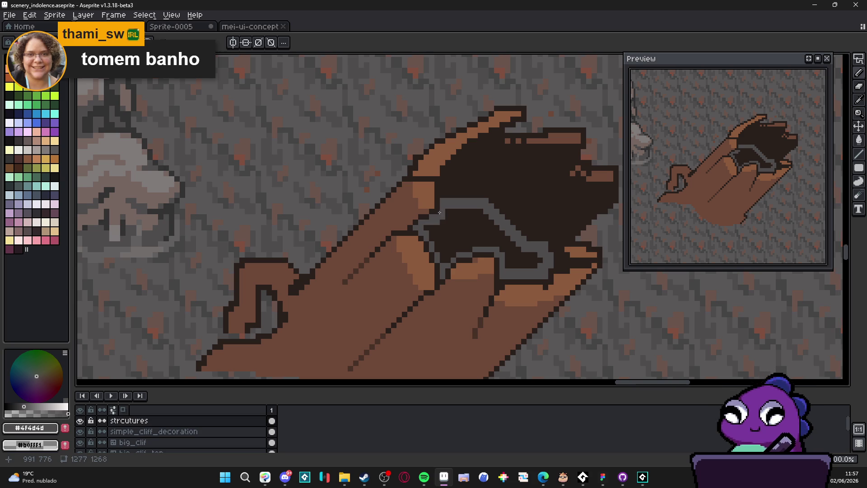
# - Bucket-fill the lower part of the log's dark hollow with grey
pyautogui.press('g')
pyautogui.click(445, 215)
pyautogui.scroll(-1, 487, 261)
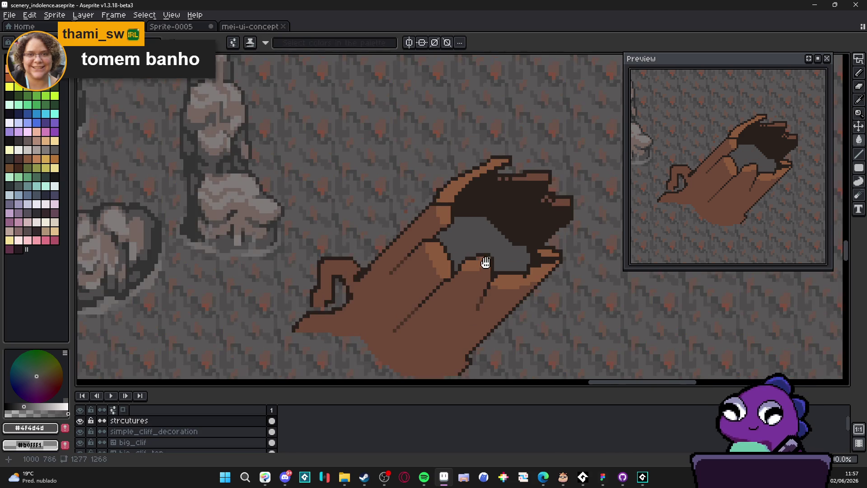
pyautogui.scroll(-2, 487, 260)
pyautogui.moveTo(462, 251); pyautogui.dragTo(472, 217)
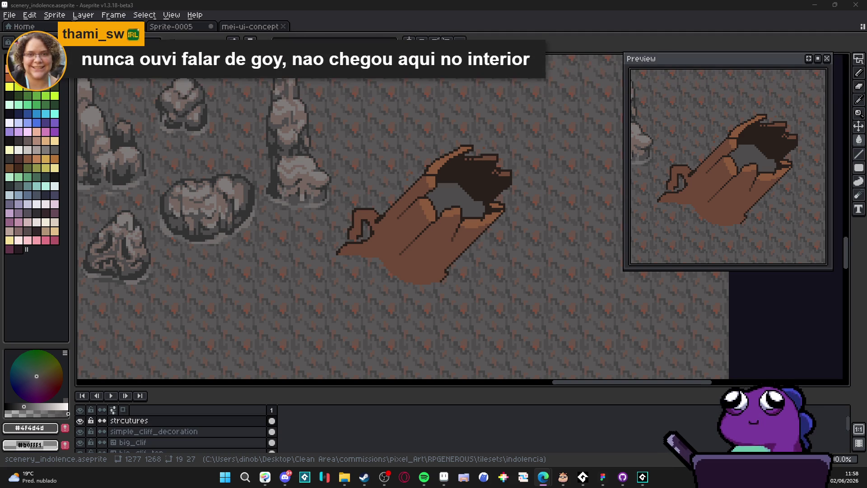
# - Clear the selection and draw the first grey vertical drips down the log's front
pyautogui.scroll(2, 472, 211)
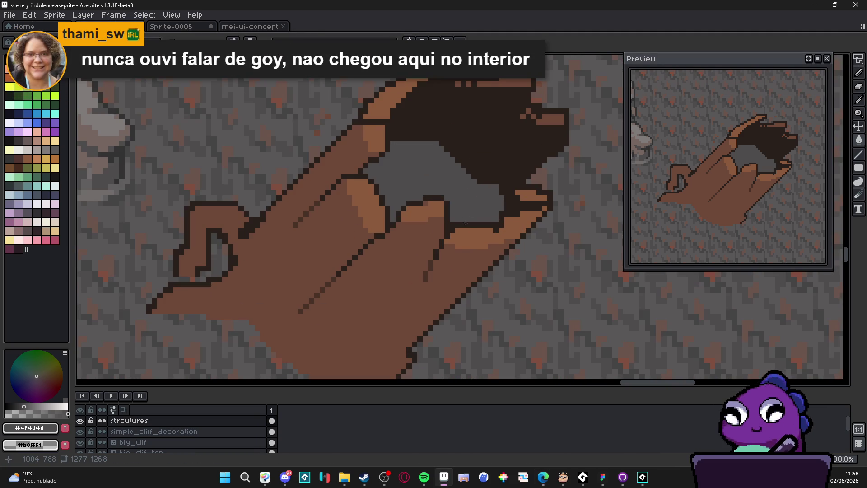
pyautogui.hotkey('ctrl', 'd')
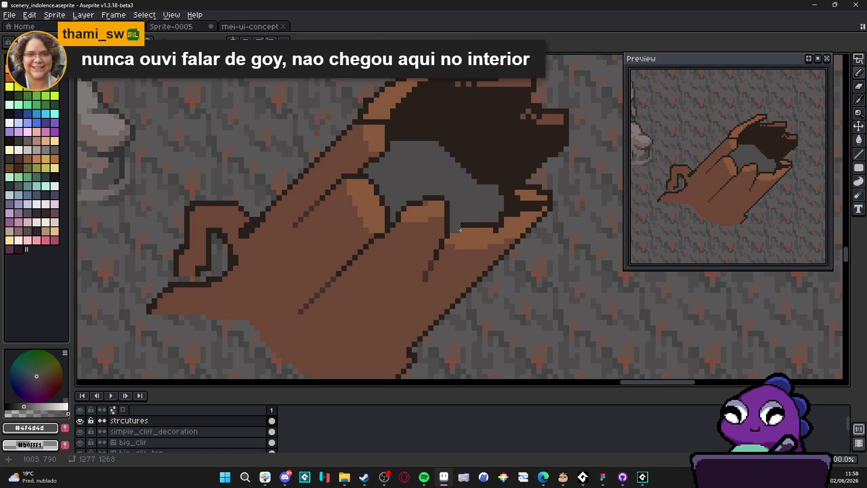
pyautogui.scroll(-3, 456, 322)
pyautogui.moveTo(453, 289)
pyautogui.mouseDown()
pyautogui.moveTo(451, 162)
pyautogui.moveTo(452, 306)
pyautogui.mouseUp()
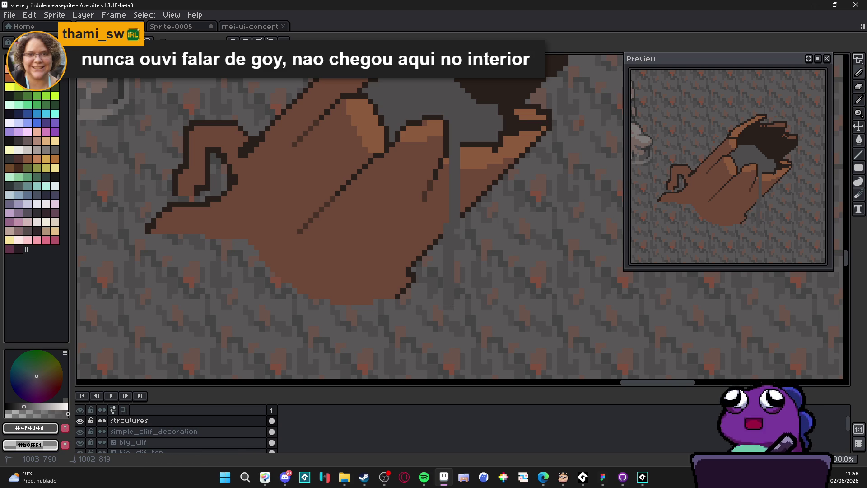
pyautogui.moveTo(462, 144); pyautogui.dragTo(458, 311)
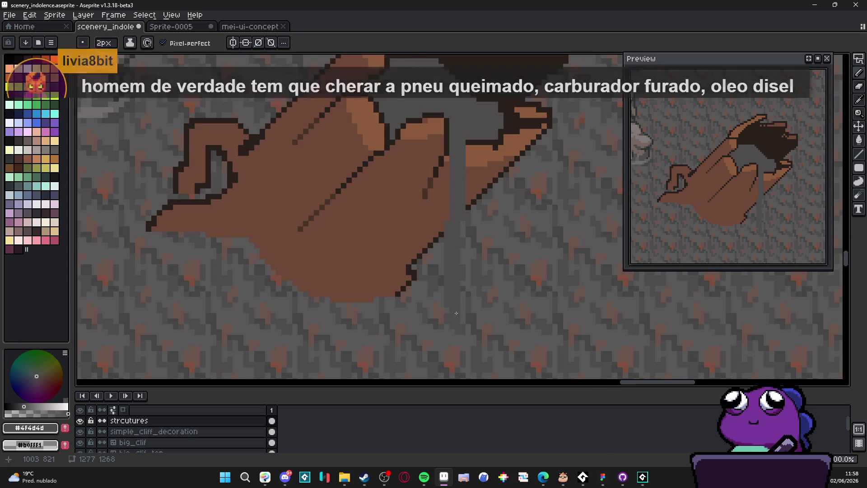
pyautogui.moveTo(444, 268); pyautogui.dragTo(447, 231)
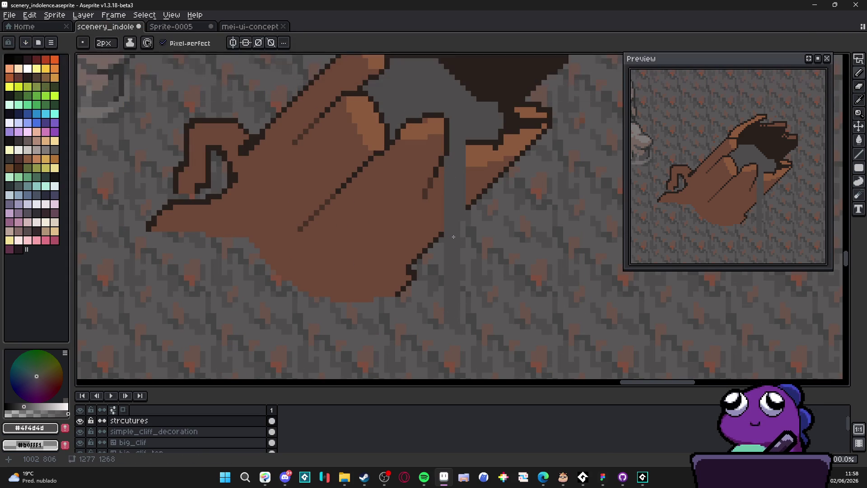
# - Draw a long grey drip running from the hollow down below the log
pyautogui.scroll(-3, 443, 229)
pyautogui.scroll(1, 439, 228)
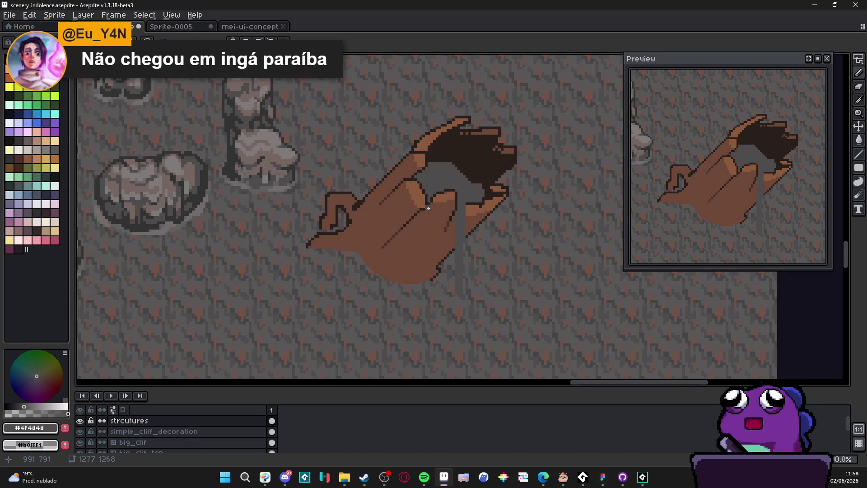
pyautogui.scroll(1, 429, 200)
pyautogui.moveTo(429, 201); pyautogui.dragTo(431, 360)
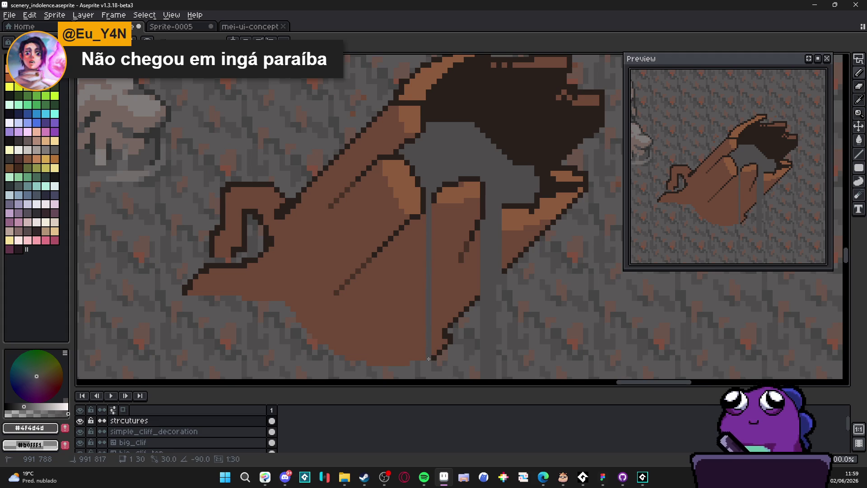
pyautogui.scroll(-2, 472, 244)
pyautogui.scroll(2, 483, 273)
pyautogui.scroll(-3, 483, 272)
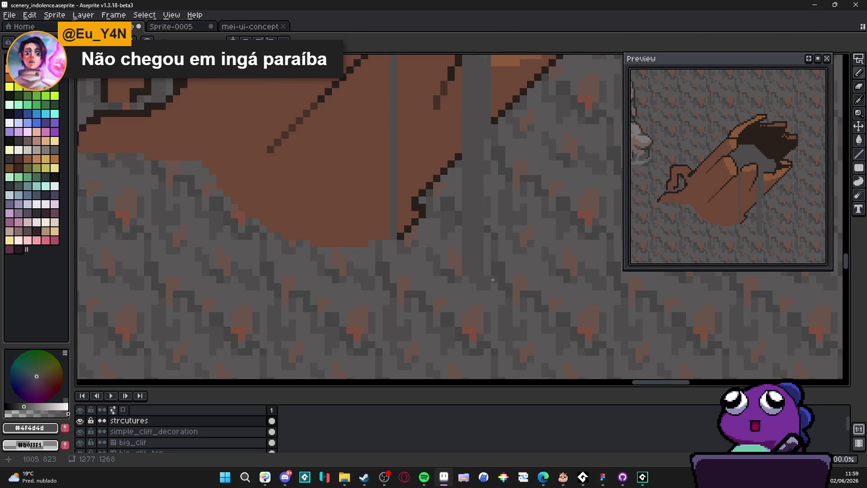
pyautogui.scroll(1, 490, 150)
pyautogui.scroll(-2, 491, 149)
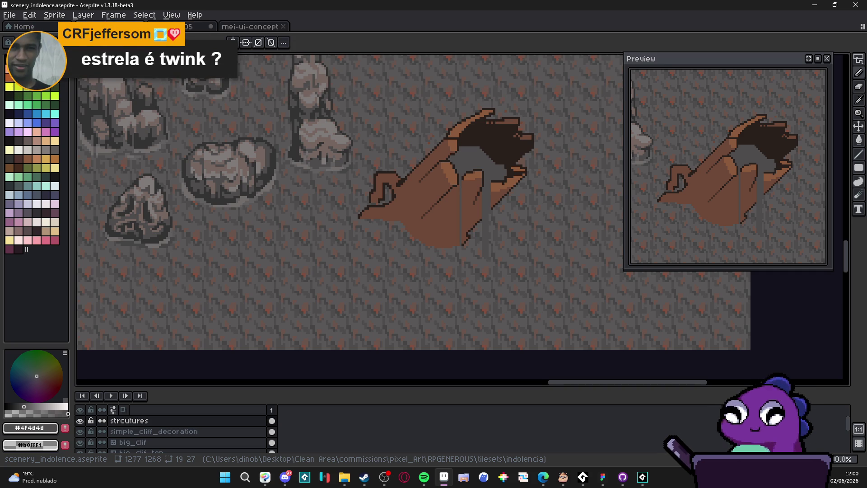
pyautogui.scroll(-1, 451, 160)
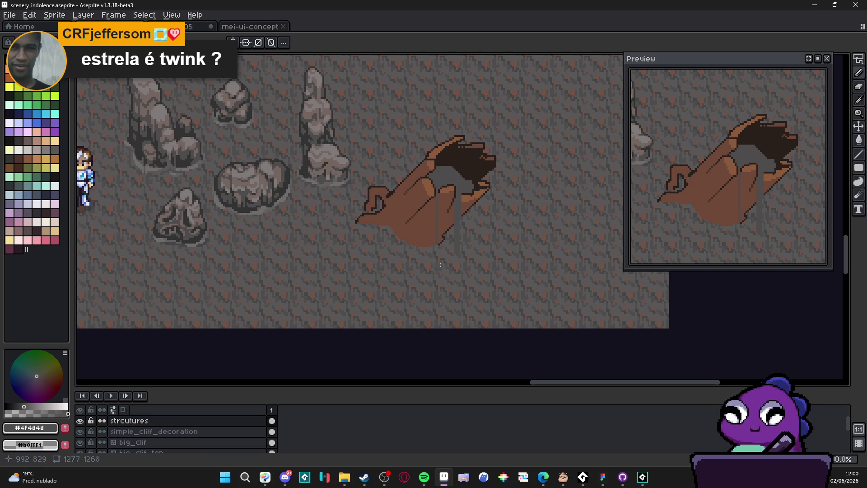
# - Pick a palette colour and draw a vertical line beside one of the grey drips
pyautogui.scroll(4, 444, 249)
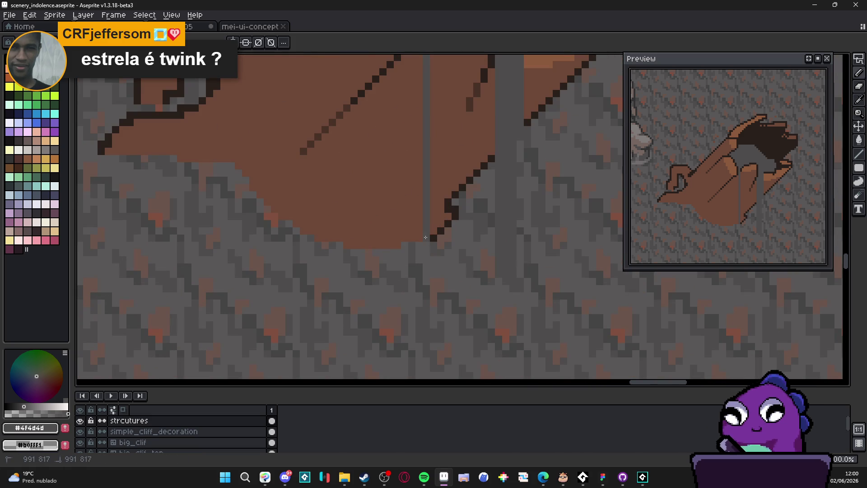
pyautogui.scroll(-3, 520, 268)
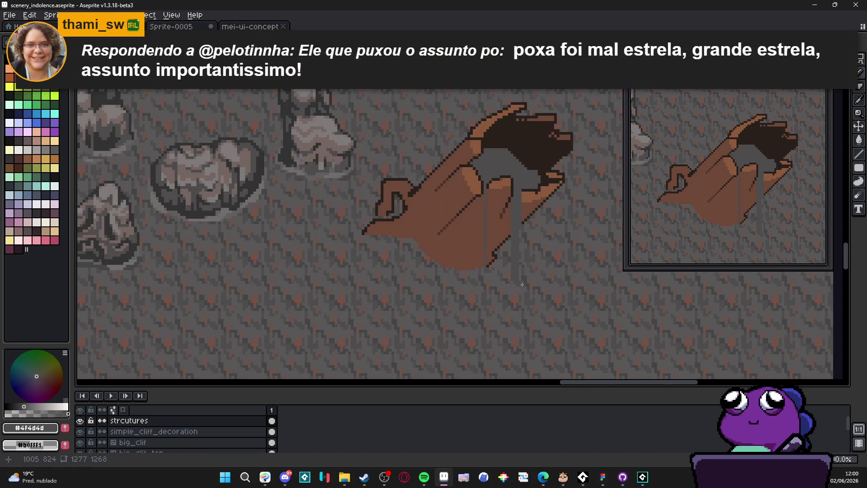
pyautogui.moveTo(519, 269); pyautogui.dragTo(499, 269)
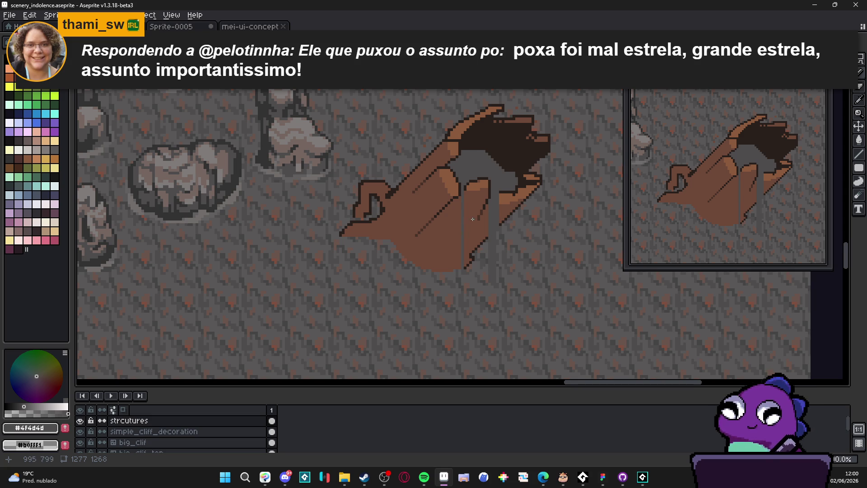
pyautogui.scroll(-2, 474, 221)
pyautogui.scroll(3, 494, 216)
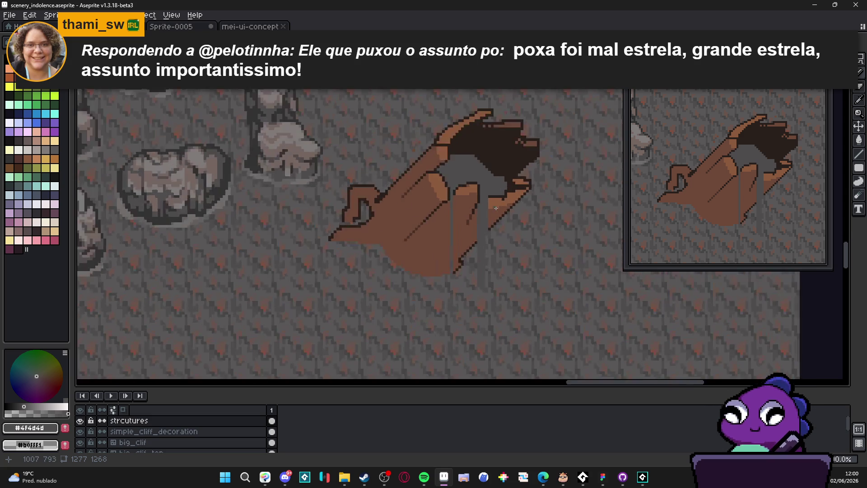
pyautogui.scroll(-1, 488, 205)
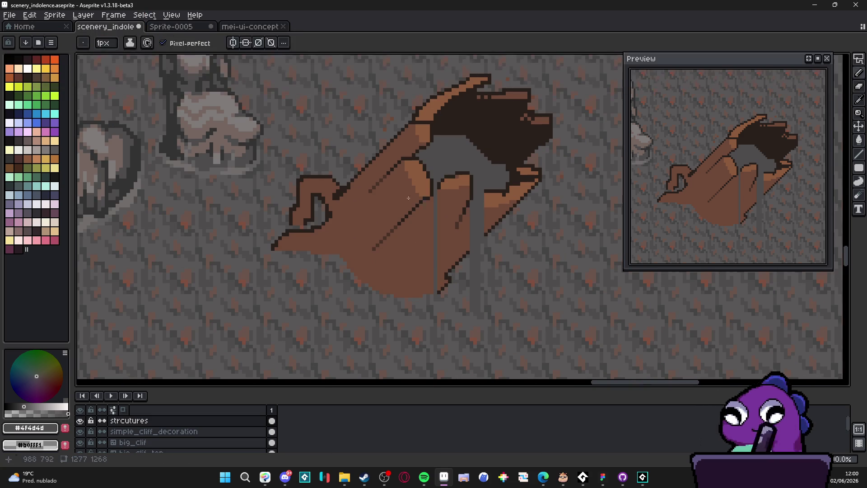
pyautogui.keyDown('alt'); pyautogui.click(504, 197); pyautogui.keyUp('alt')
pyautogui.scroll(1, 486, 192)
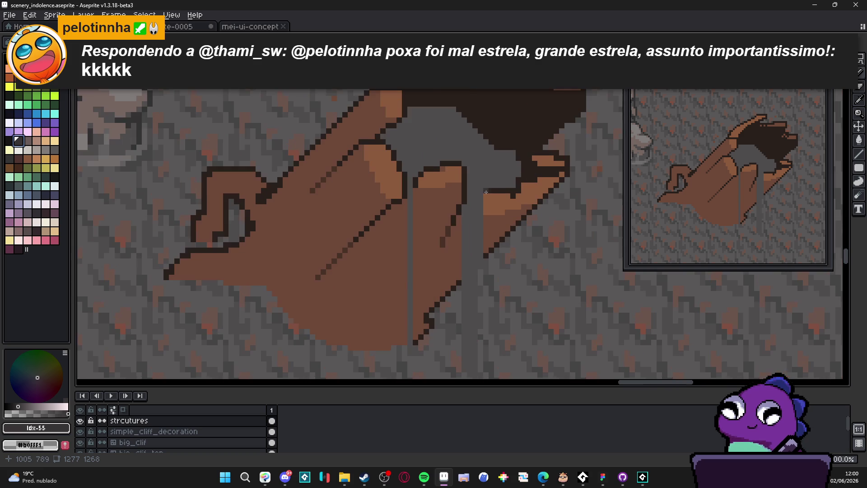
pyautogui.moveTo(486, 192)
pyautogui.mouseDown()
pyautogui.moveTo(474, 194)
pyautogui.moveTo(472, 289)
pyautogui.moveTo(462, 275)
pyautogui.moveTo(490, 282)
pyautogui.mouseUp()
pyautogui.keyDown('alt'); pyautogui.click(462, 273); pyautogui.keyUp('alt')
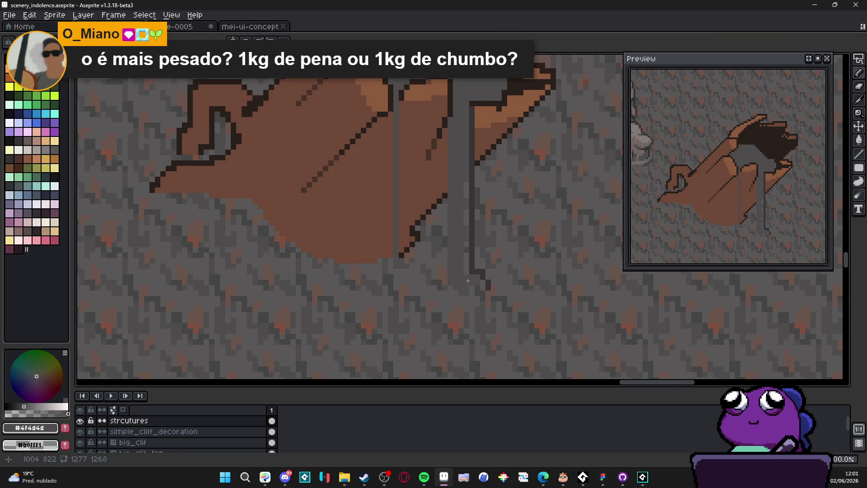
# - Eyedrop the dark #373334 outline colour and draw dark lines along the drips' sides
pyautogui.scroll(3, 477, 288)
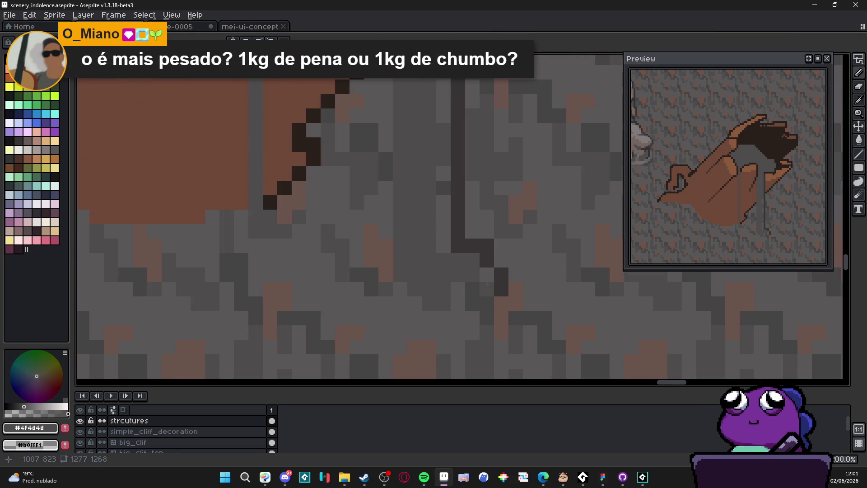
pyautogui.scroll(-3, 443, 260)
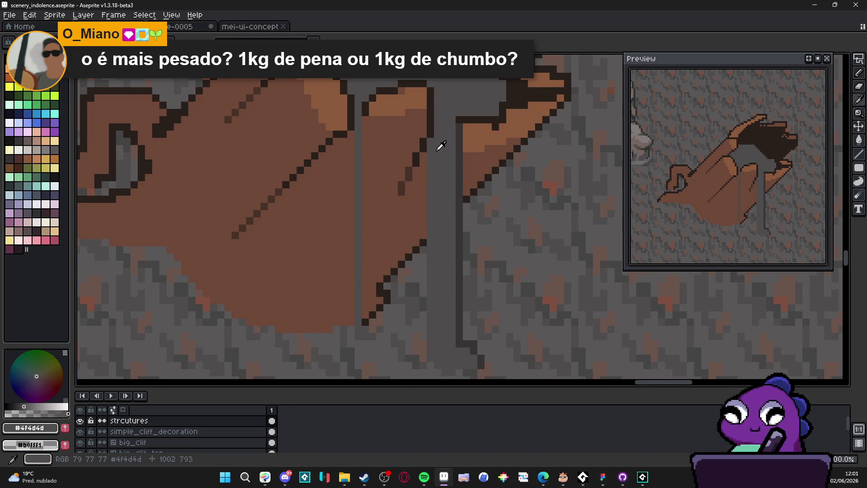
pyautogui.keyDown('alt'); pyautogui.click(462, 160); pyautogui.keyUp('alt')
pyautogui.moveTo(431, 146)
pyautogui.mouseDown()
pyautogui.moveTo(433, 356)
pyautogui.moveTo(412, 271)
pyautogui.mouseUp()
pyautogui.scroll(-1, 412, 271)
pyautogui.moveTo(451, 227)
pyautogui.mouseDown()
pyautogui.moveTo(466, 207)
pyautogui.moveTo(458, 206)
pyautogui.mouseUp()
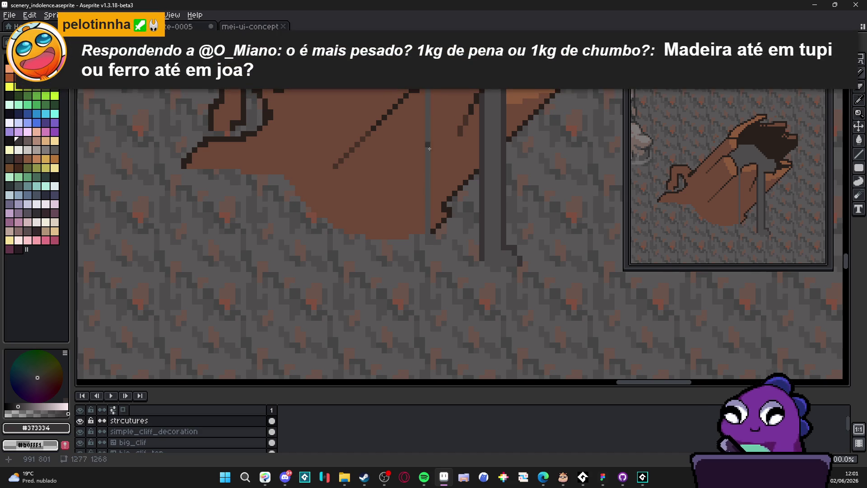
pyautogui.keyDown('shift'); pyautogui.click(433, 236); pyautogui.keyUp('shift')
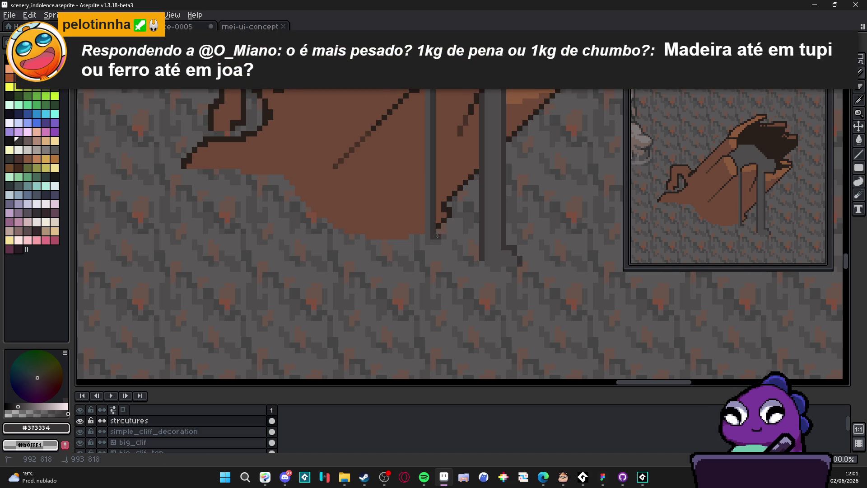
pyautogui.scroll(3, 422, 244)
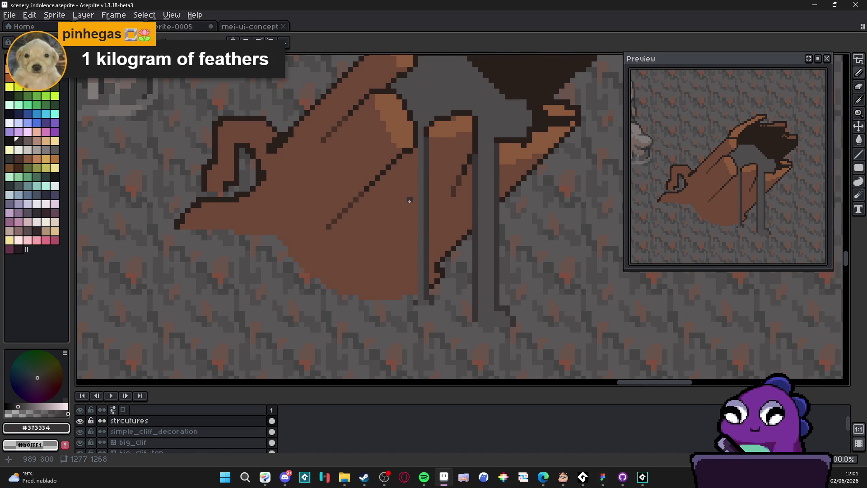
pyautogui.keyDown('shift'); pyautogui.click(415, 156); pyautogui.keyUp('shift')
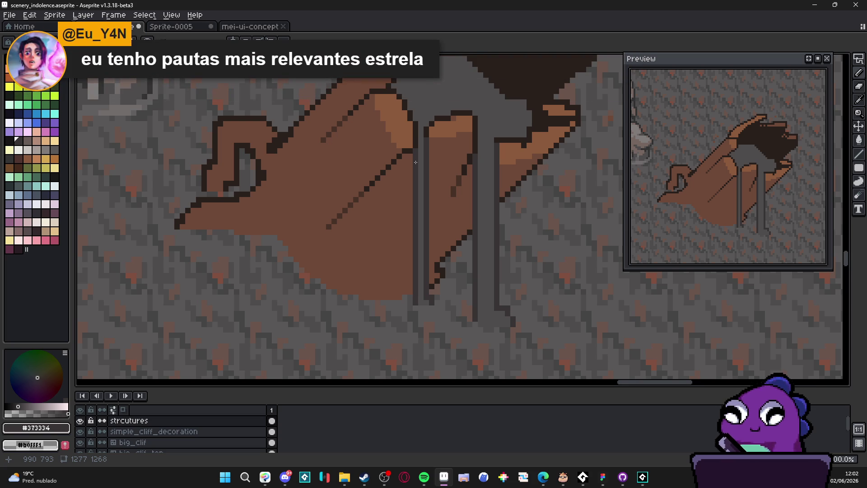
# - Undo the last two pencil strokes, removing the drip lines below the log
pyautogui.scroll(-1, 416, 161)
pyautogui.scroll(-2, 409, 232)
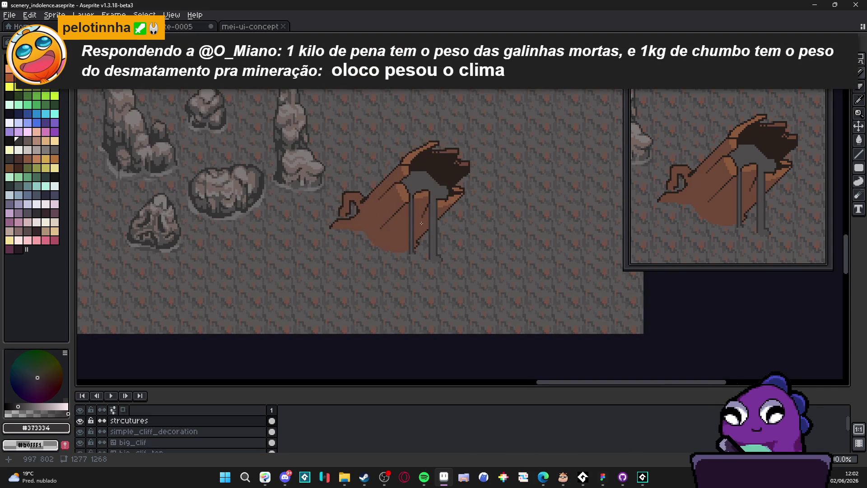
pyautogui.scroll(-1, 421, 223)
pyautogui.press('ctrl')
pyautogui.hotkey('ctrl', 'z')
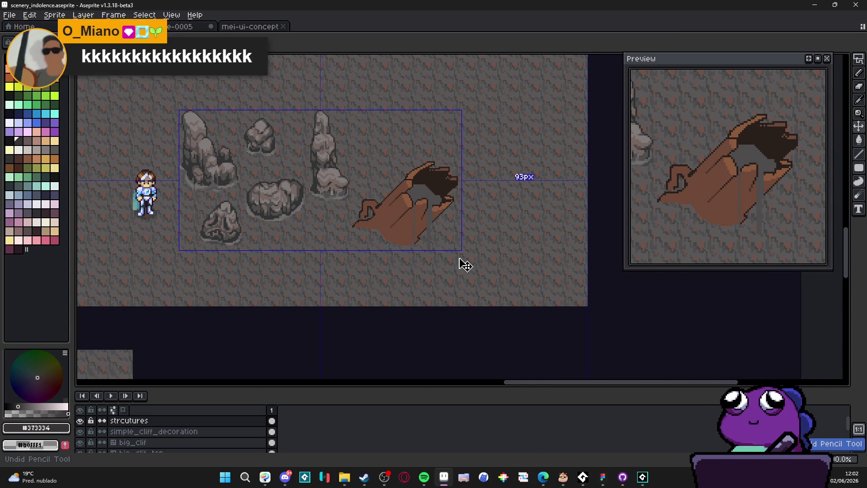
pyautogui.hotkey('ctrl', 'z')
pyautogui.hotkey('ctrl', 'z')
pyautogui.hotkey('ctrl', 'z')
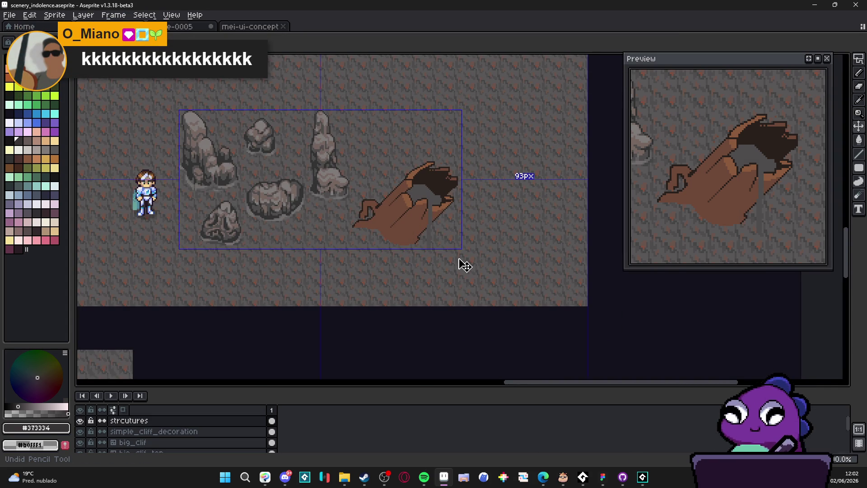